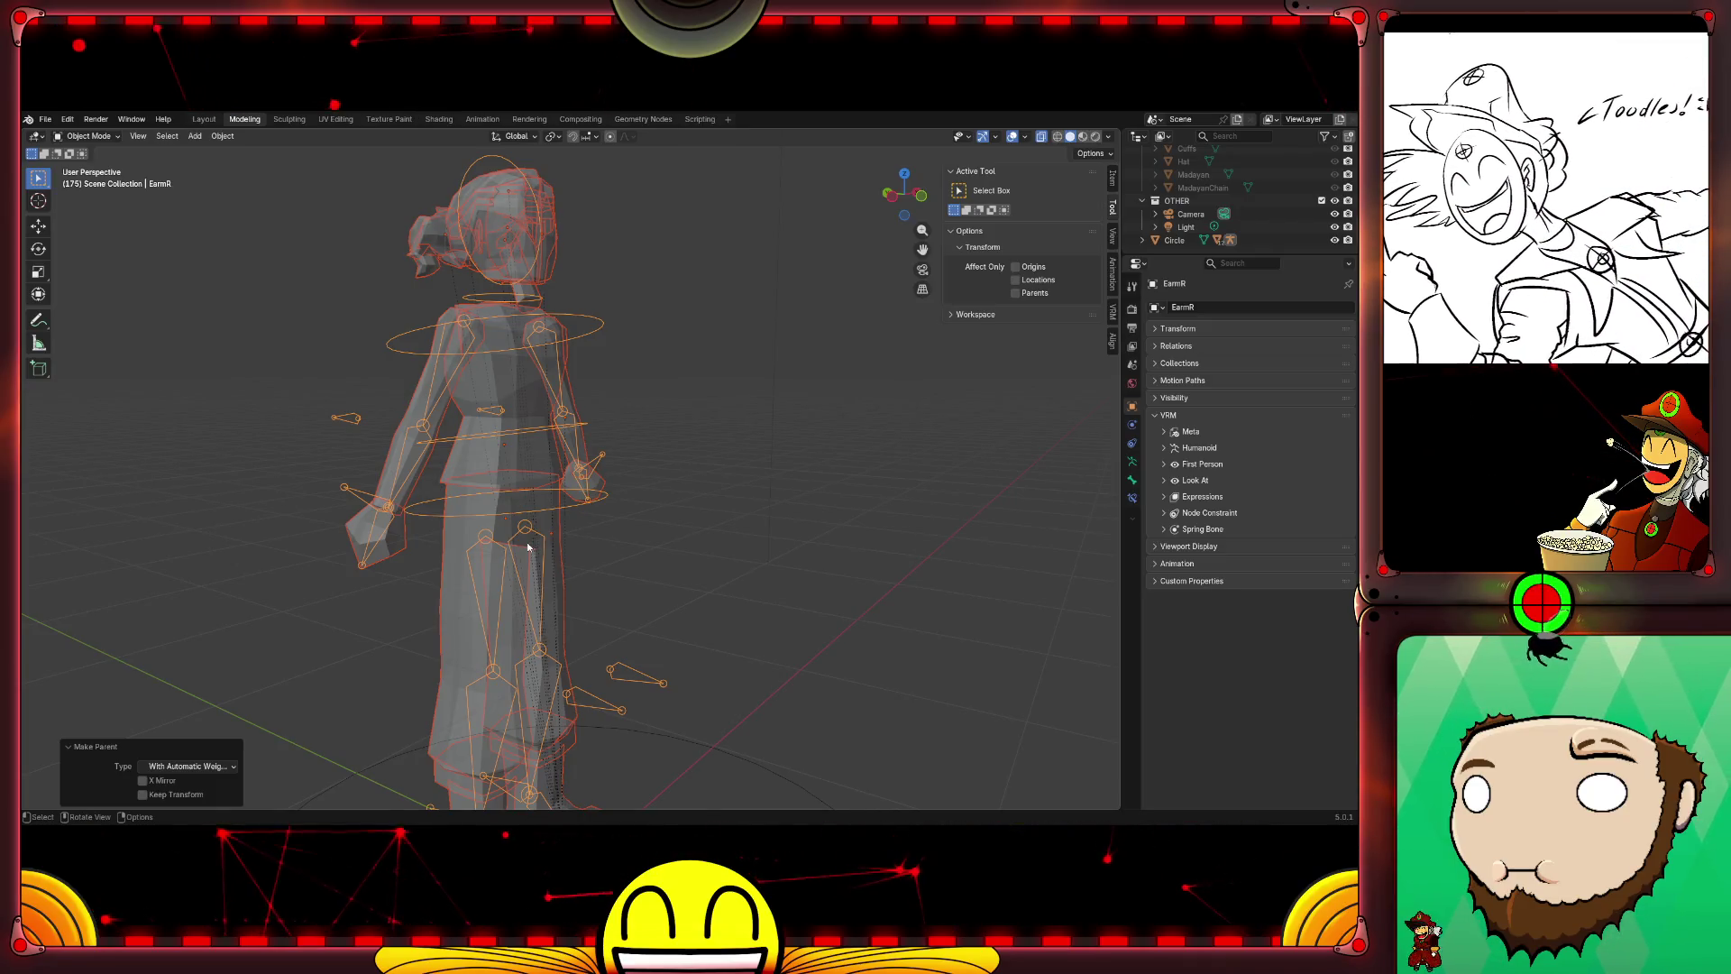
Step: Dismiss the previous parenting options and orbit to view the character front and side
click(529, 547)
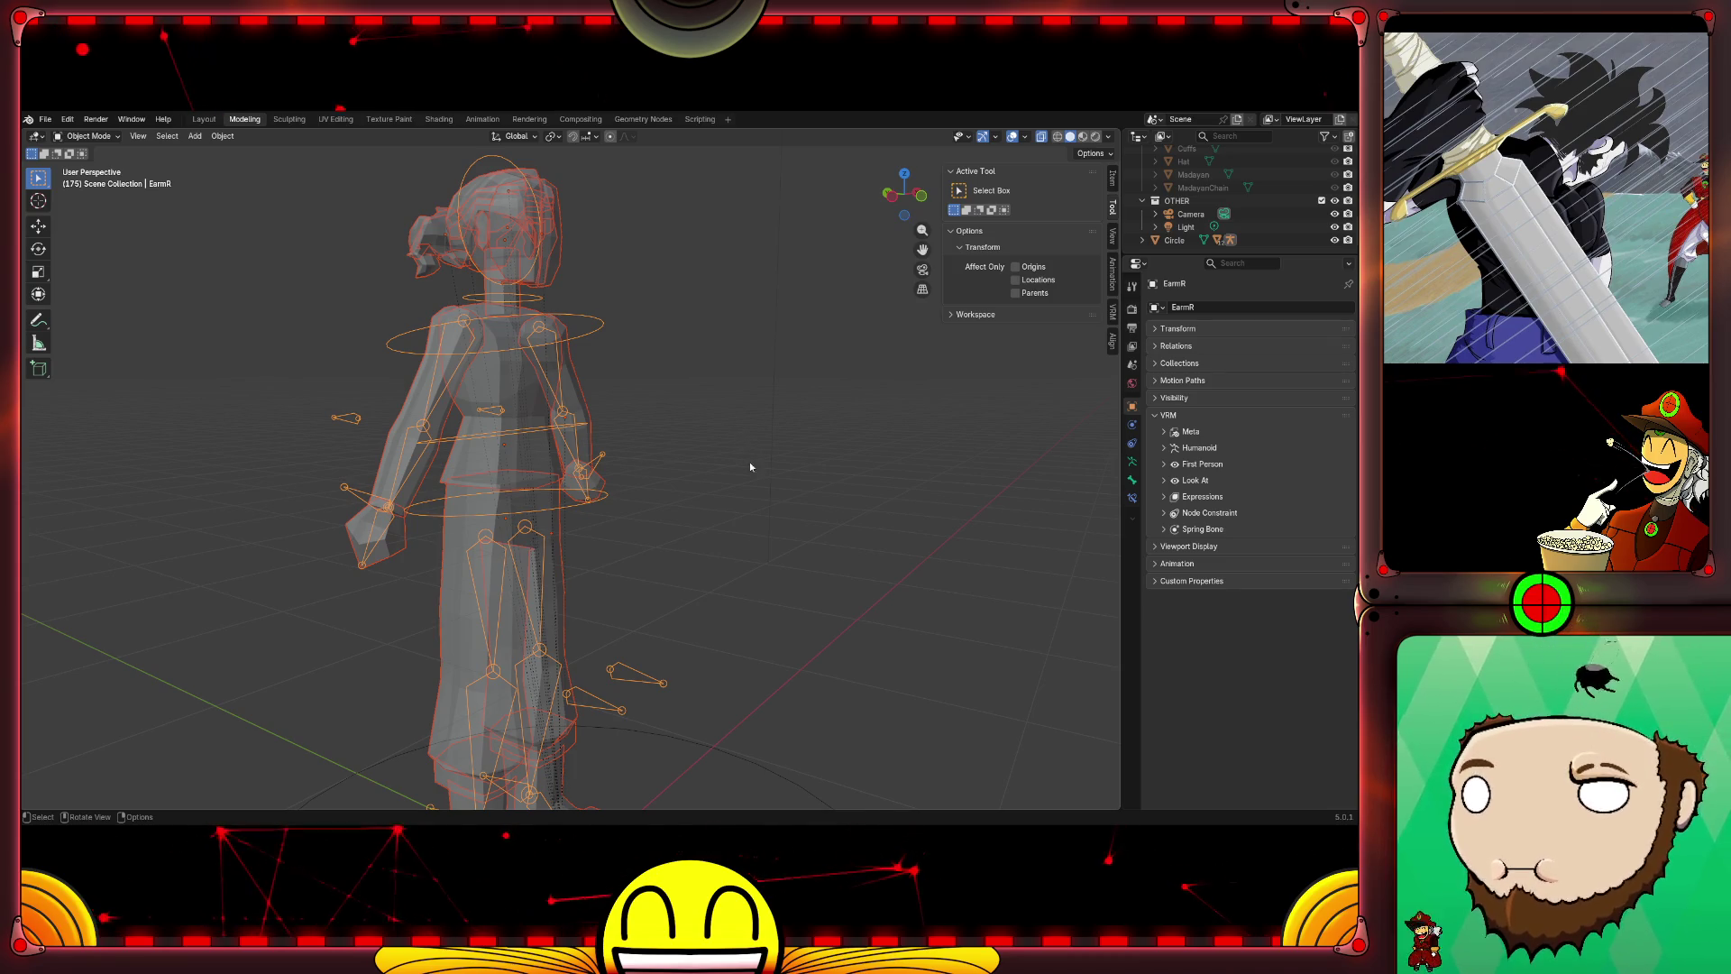
middle_drag(780, 540, 688, 548)
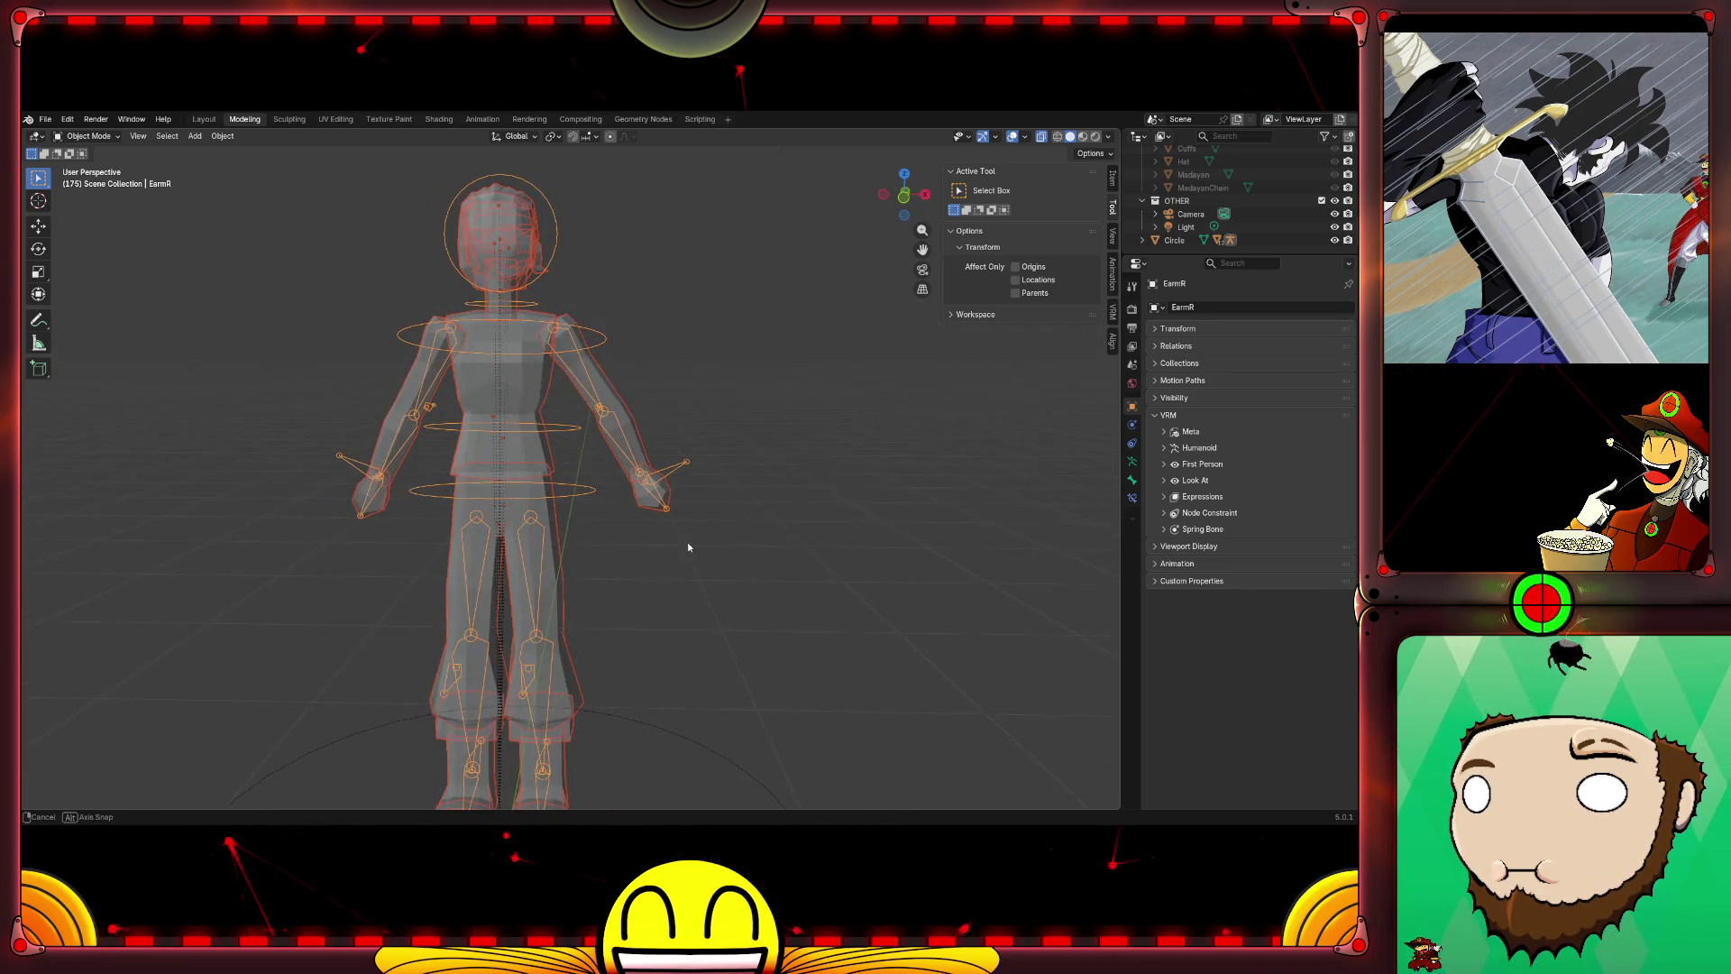
middle_drag(788, 533, 695, 539)
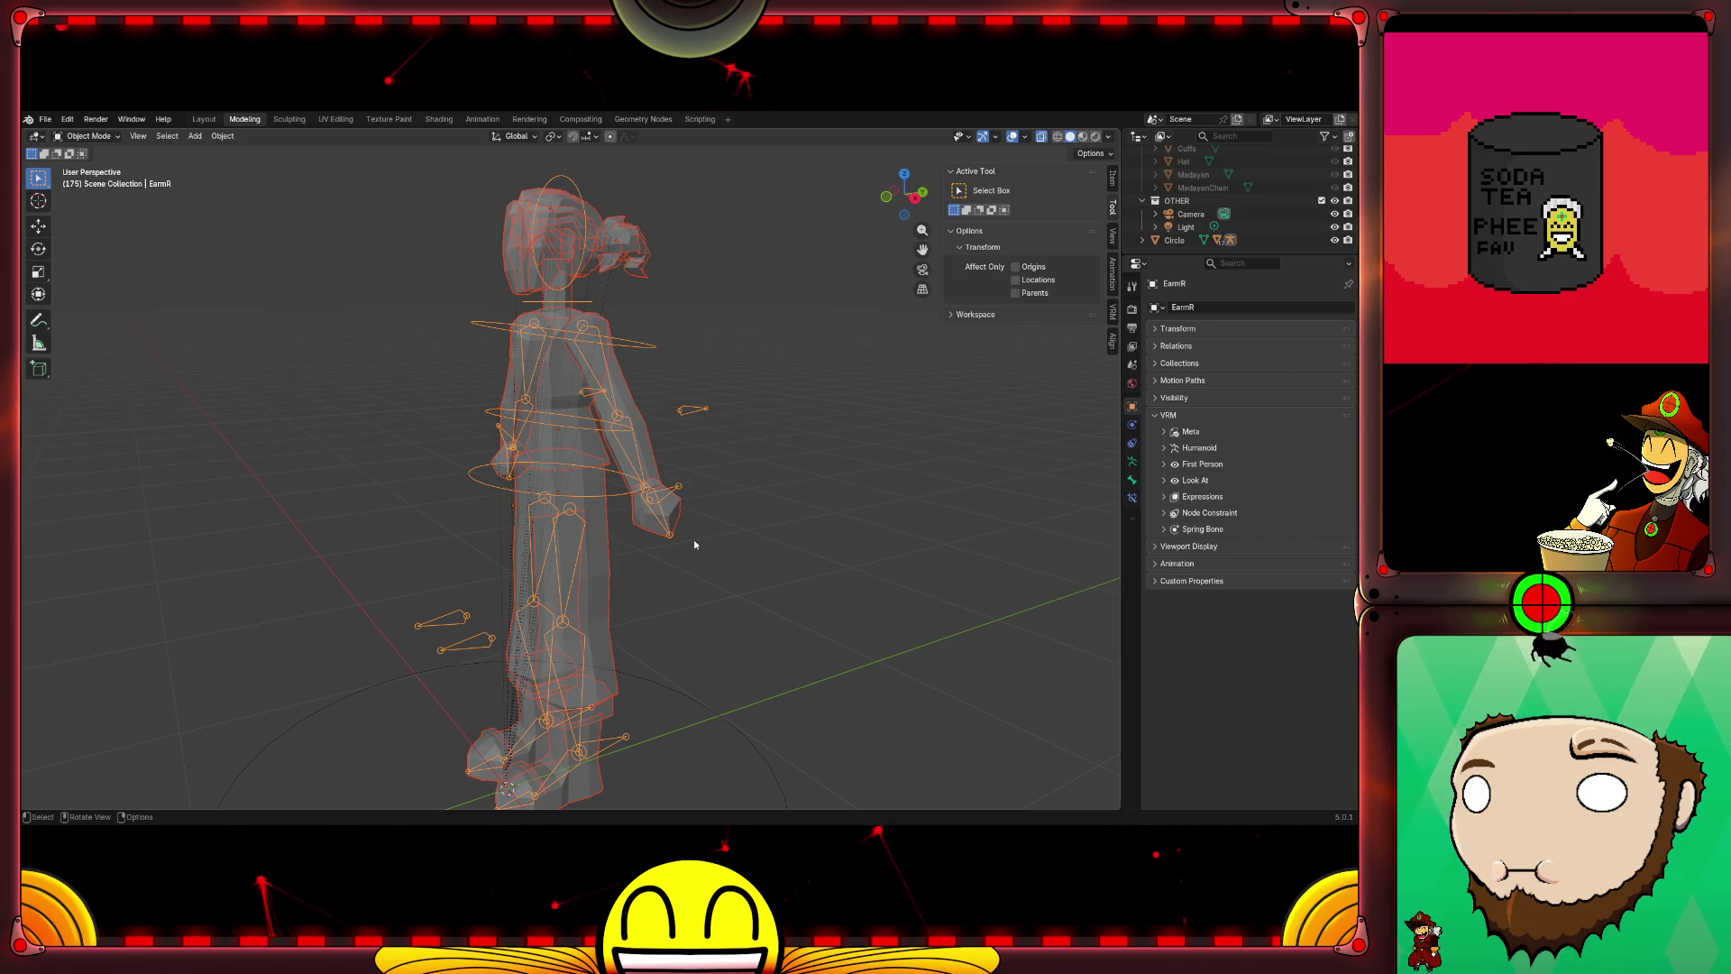
Step: Parent the selected meshes to the armature With Empty Groups, then deselect everything
key(ctrl+p)
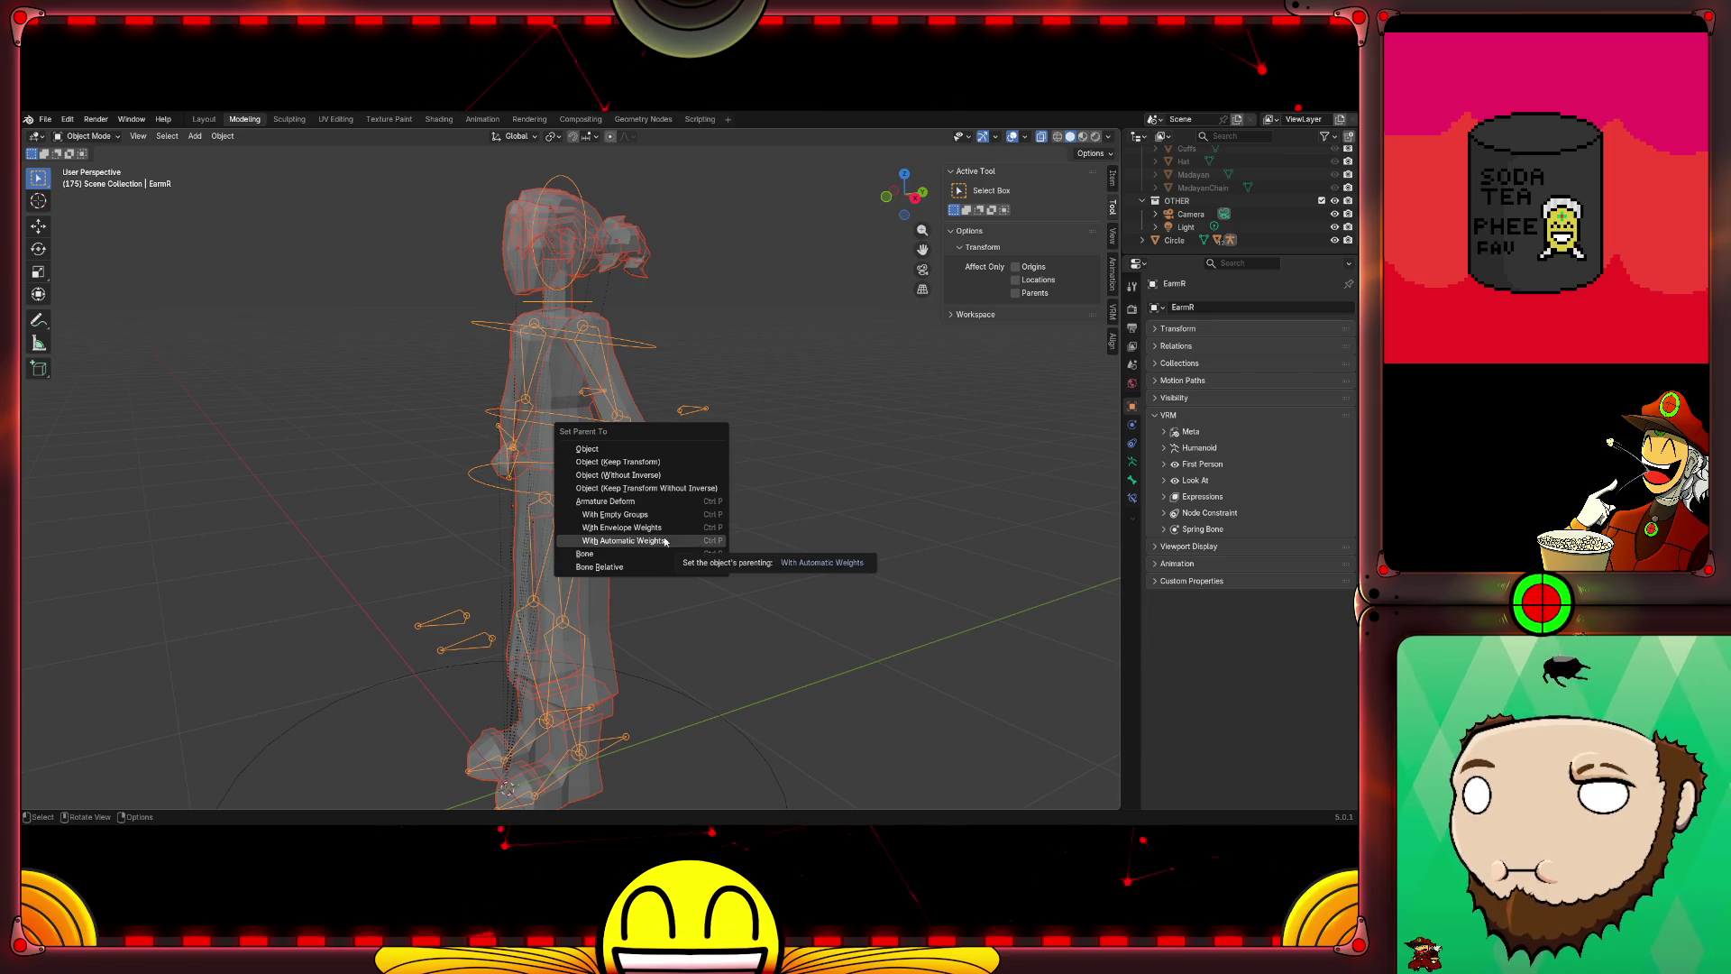
click(647, 516)
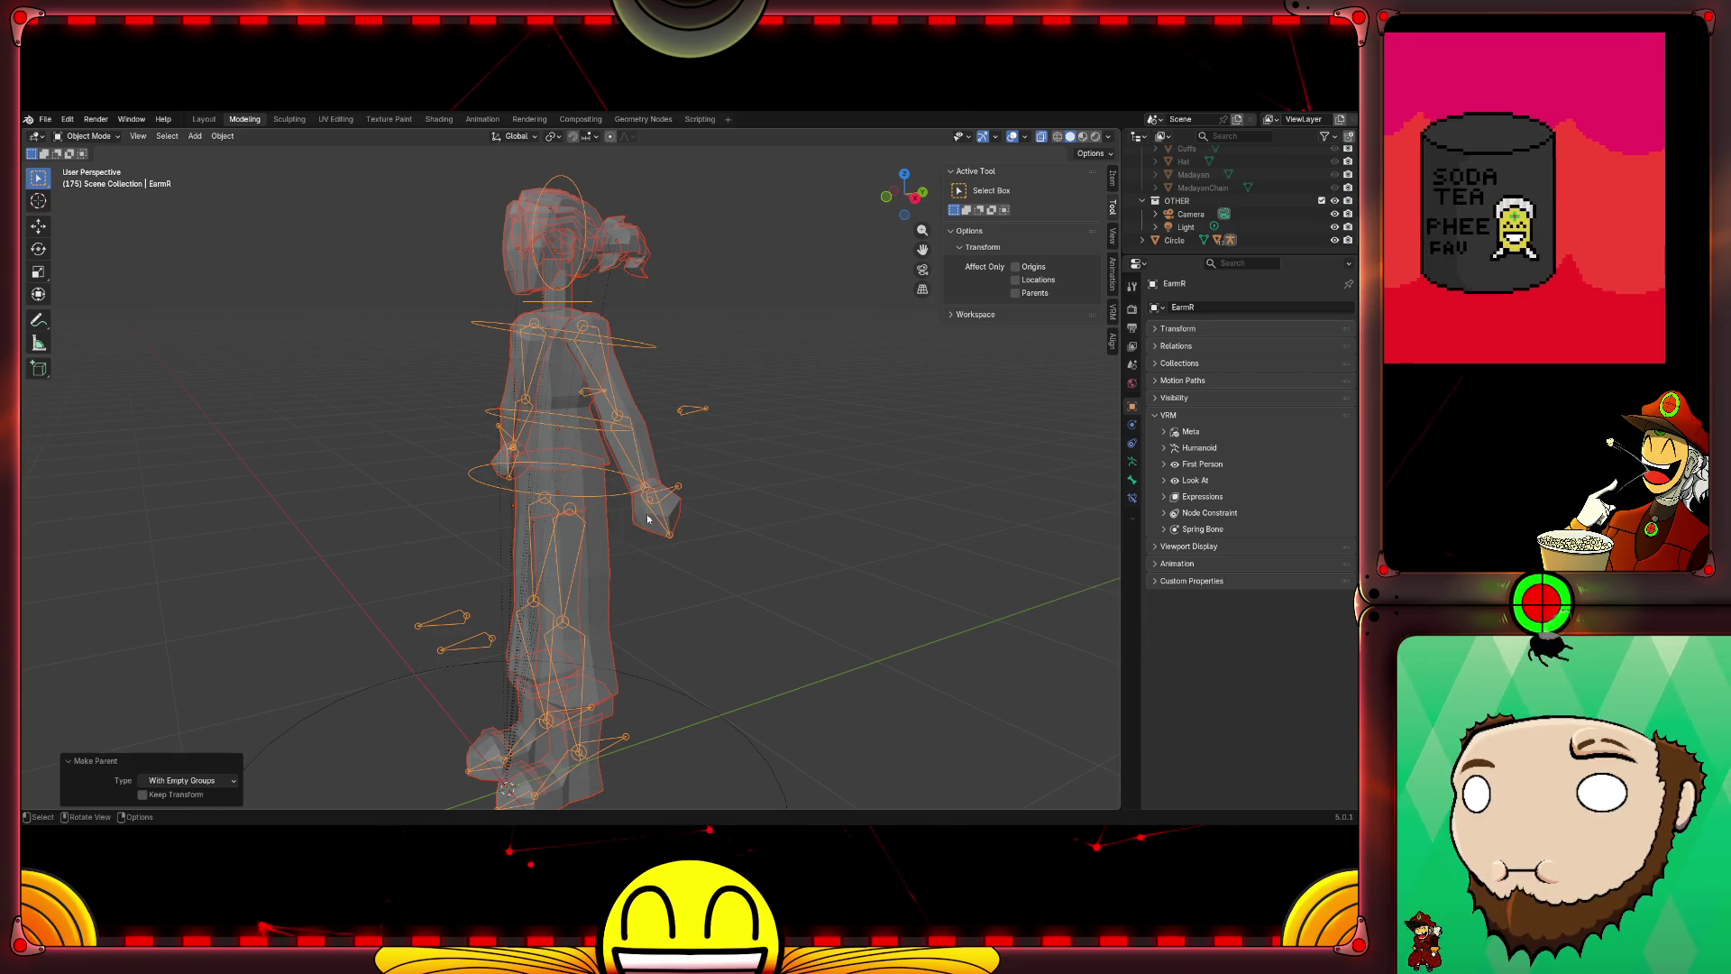
click(263, 562)
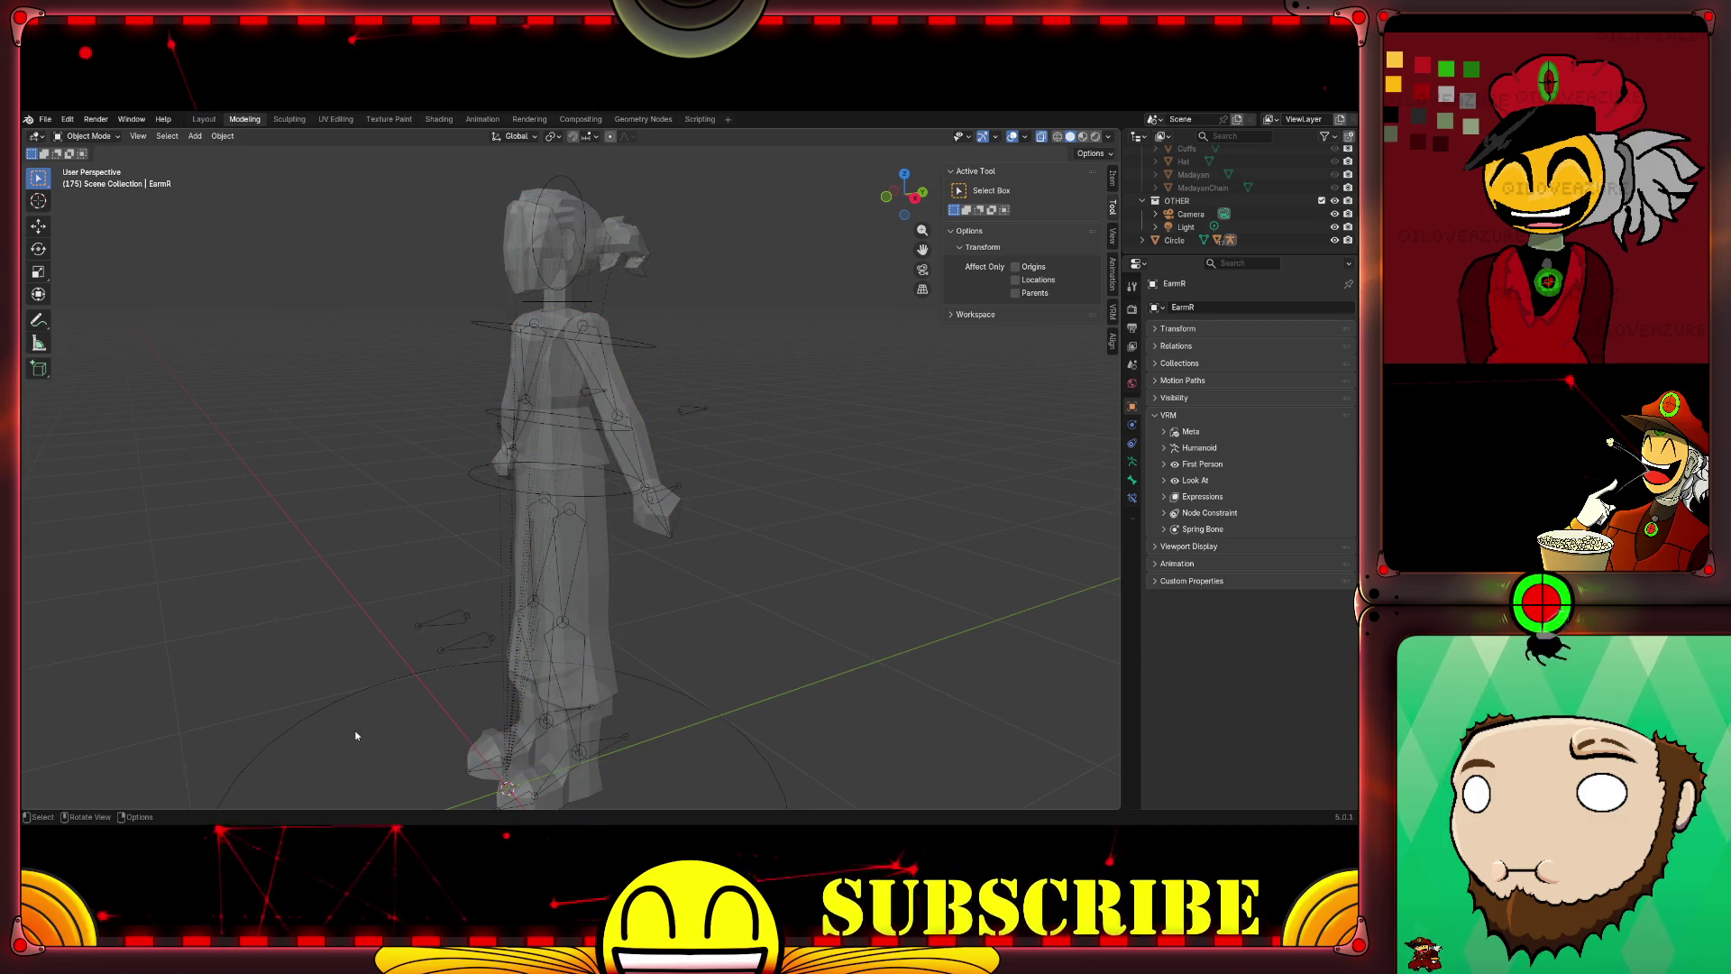
middle_drag(264, 561, 443, 586)
Step: Put the Boots object into Weight Paint mode and frame the boots up close
click(634, 668)
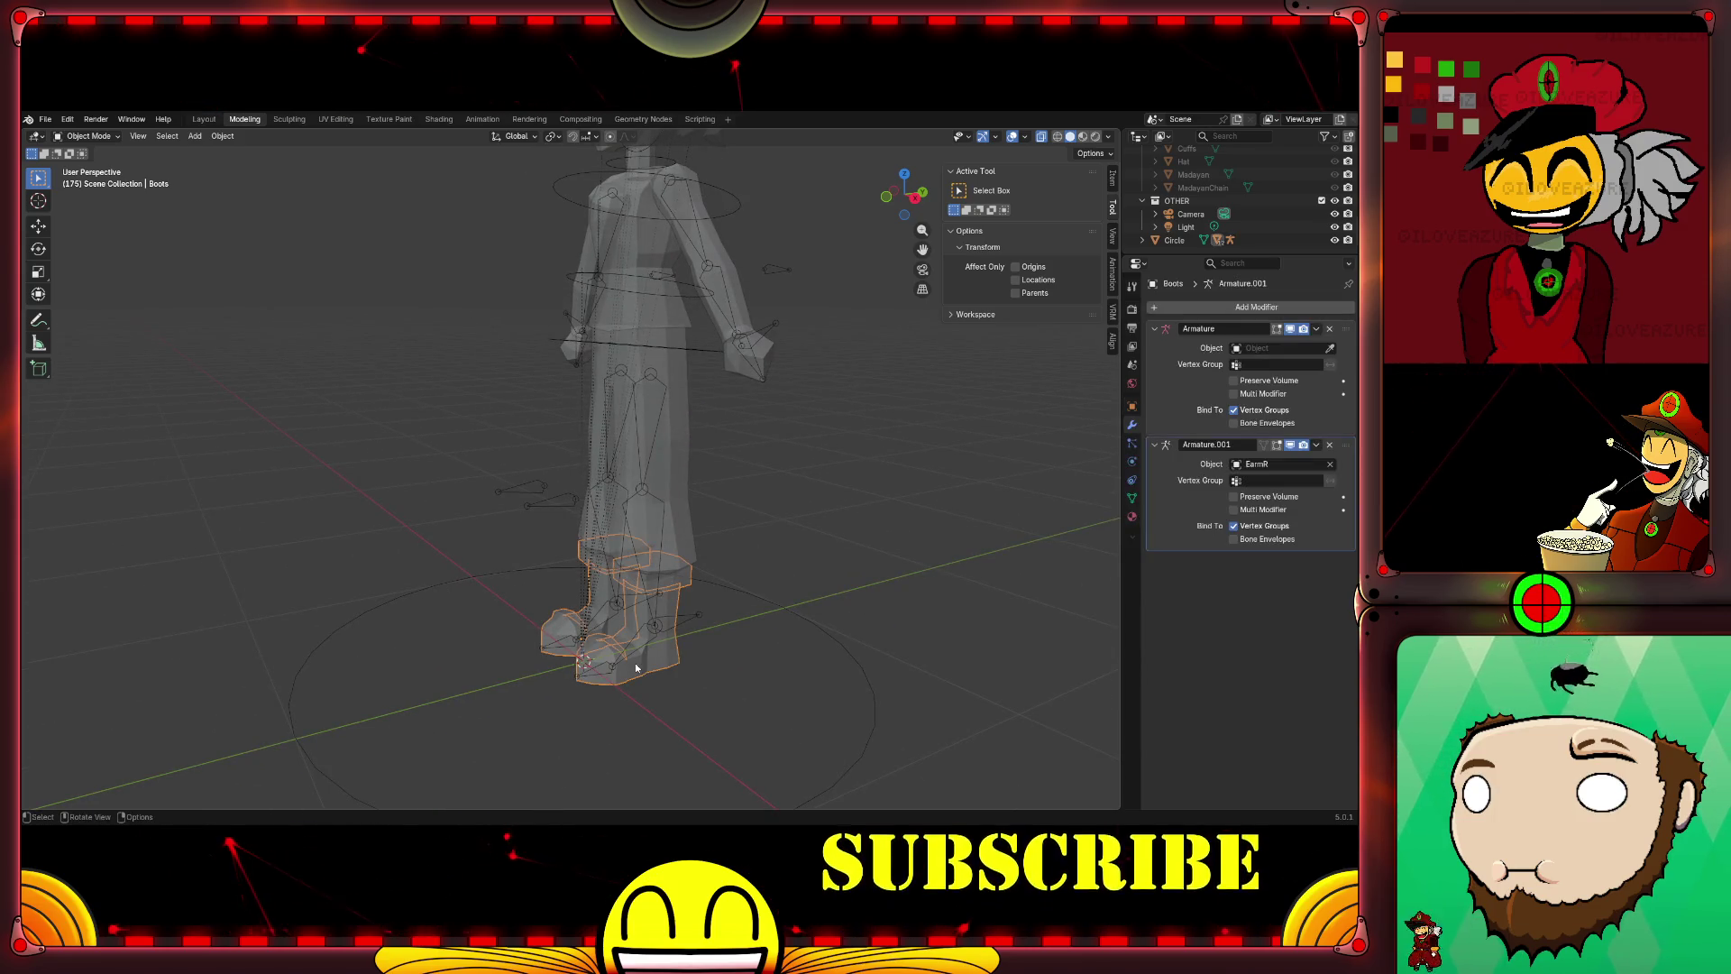
key(ctrl+Tab)
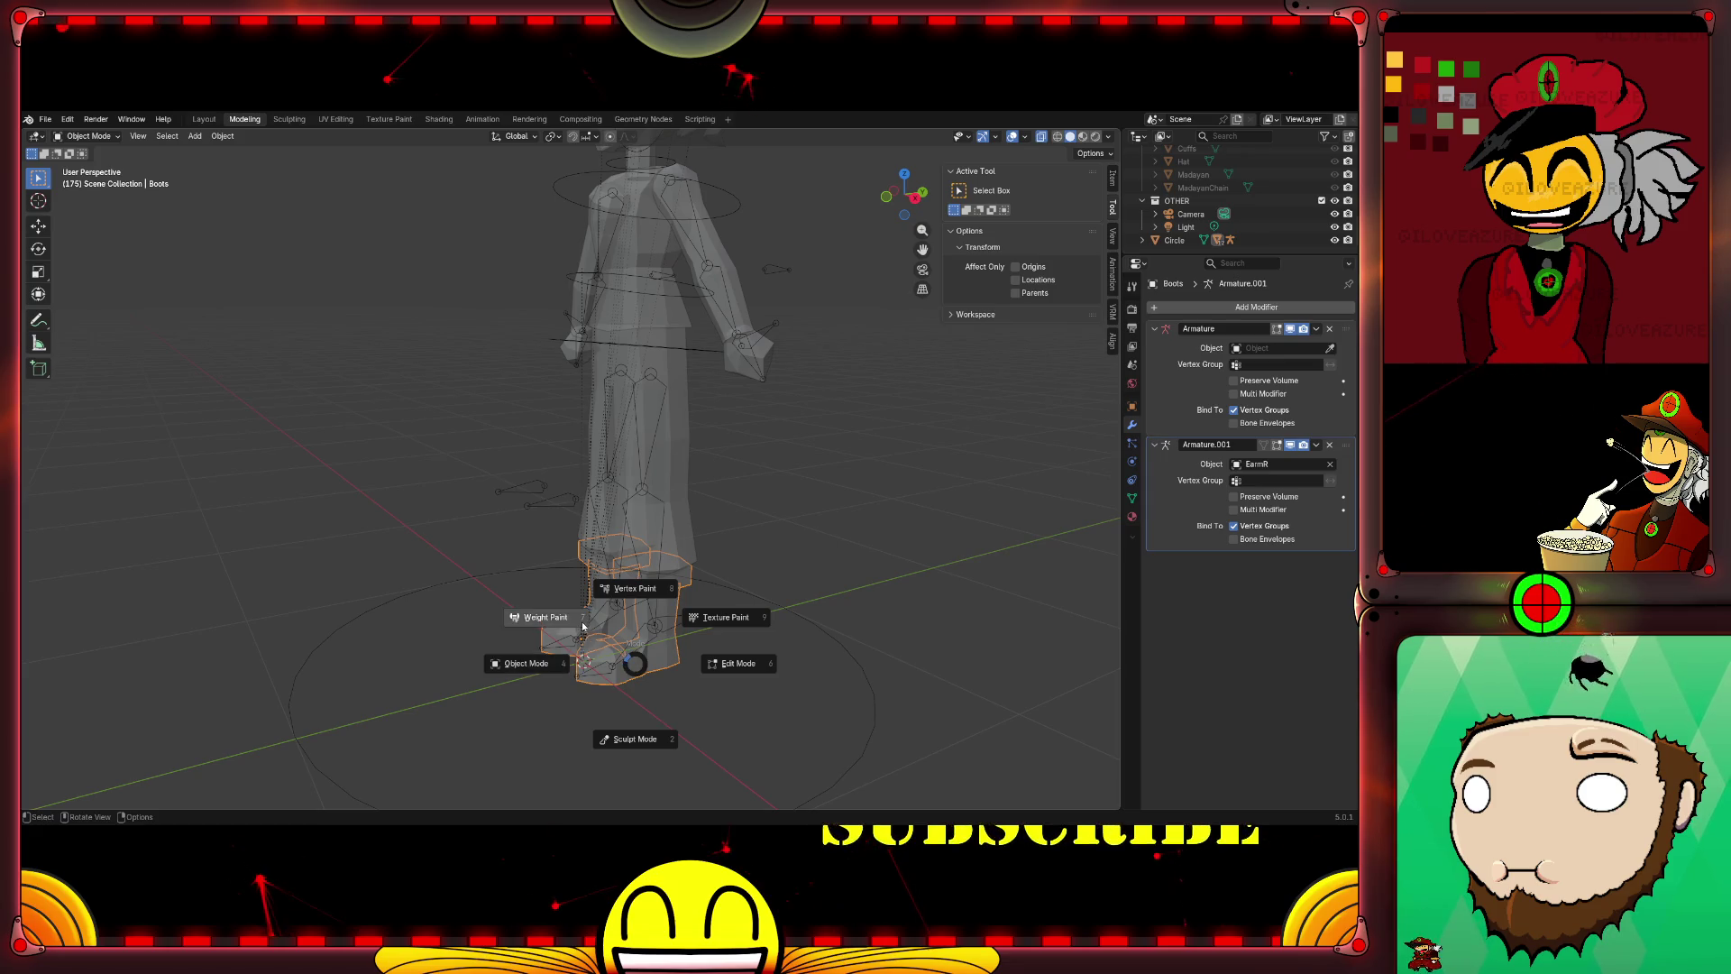
click(582, 626)
scroll(746, 688, up, 3)
scroll(716, 511, up, 1)
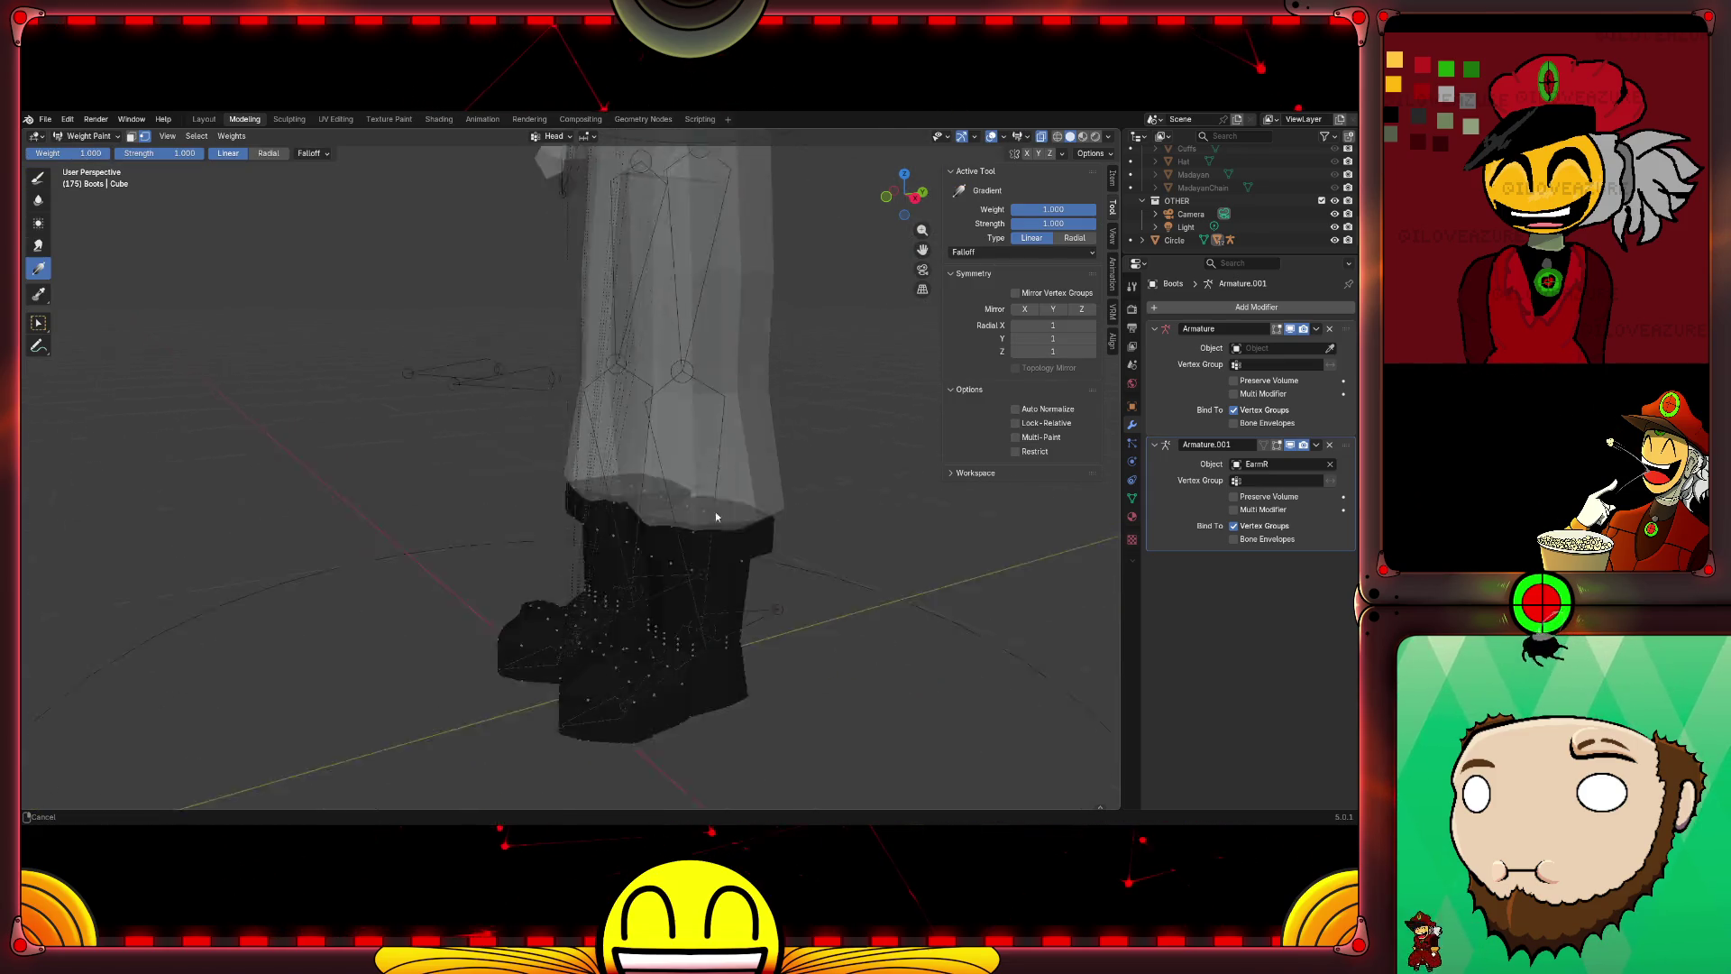
middle_drag(716, 511, 603, 353)
mouse_move(746, 535)
middle_down()
mouse_move(645, 538)
mouse_move(623, 578)
mouse_move(662, 581)
middle_up()
scroll(643, 537, down, 2)
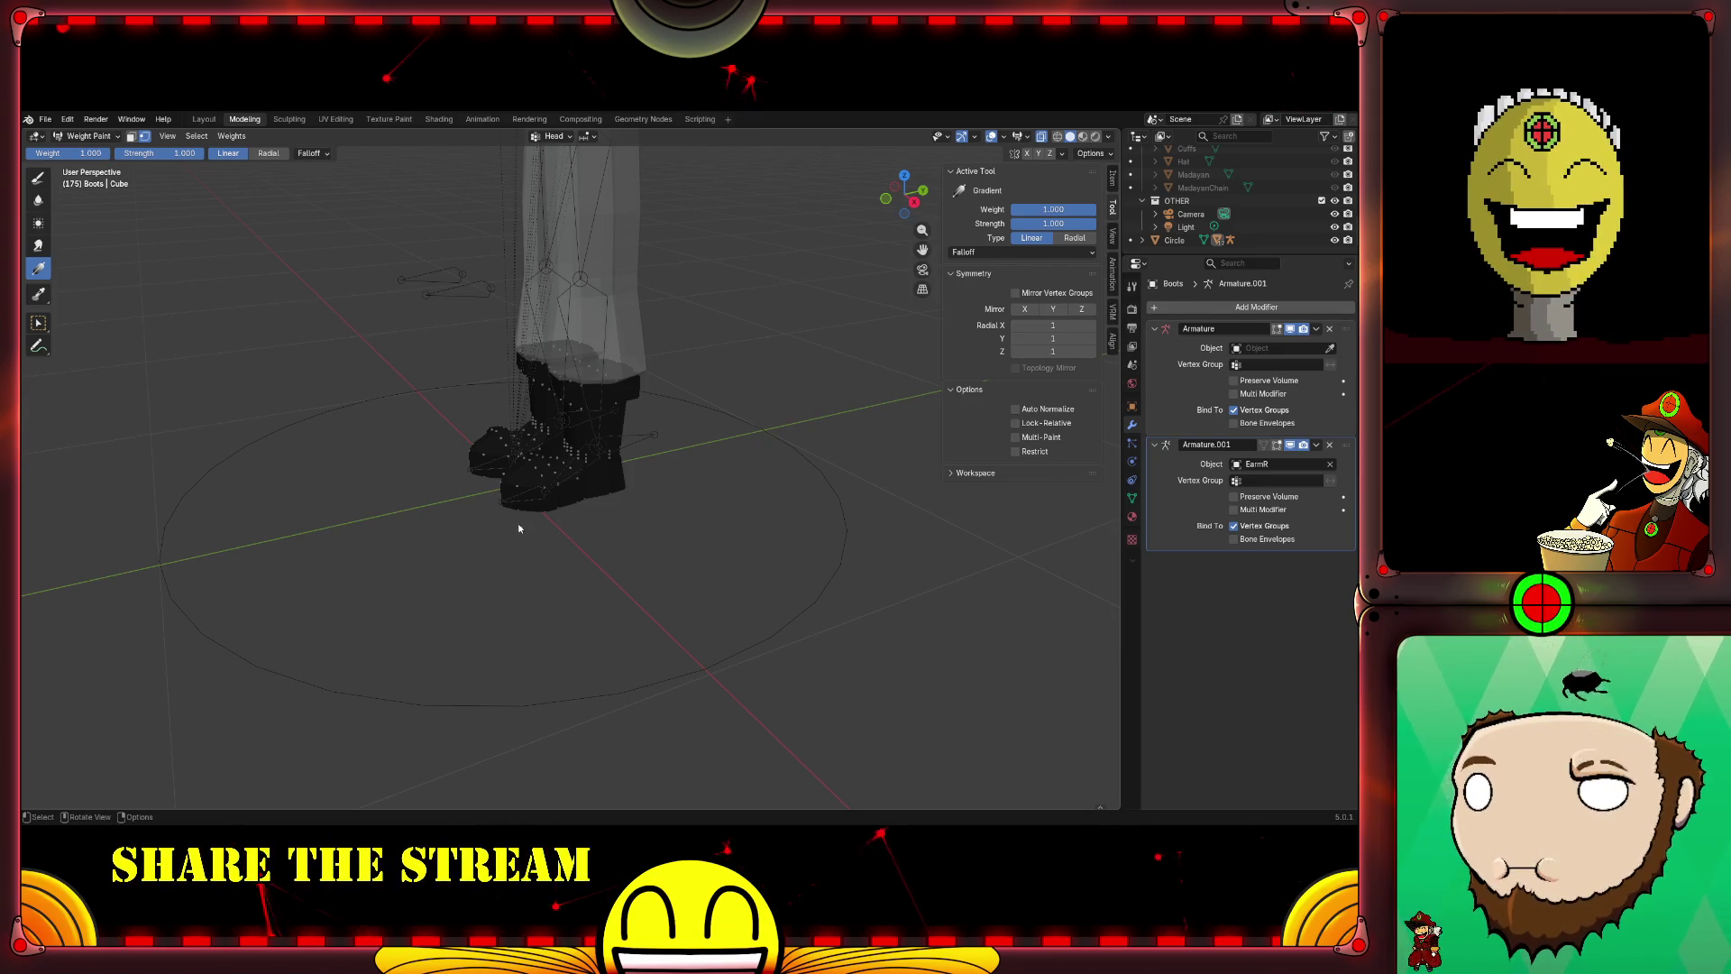
middle_drag(518, 524, 550, 574)
scroll(550, 575, up, 2)
scroll(492, 509, up, 4)
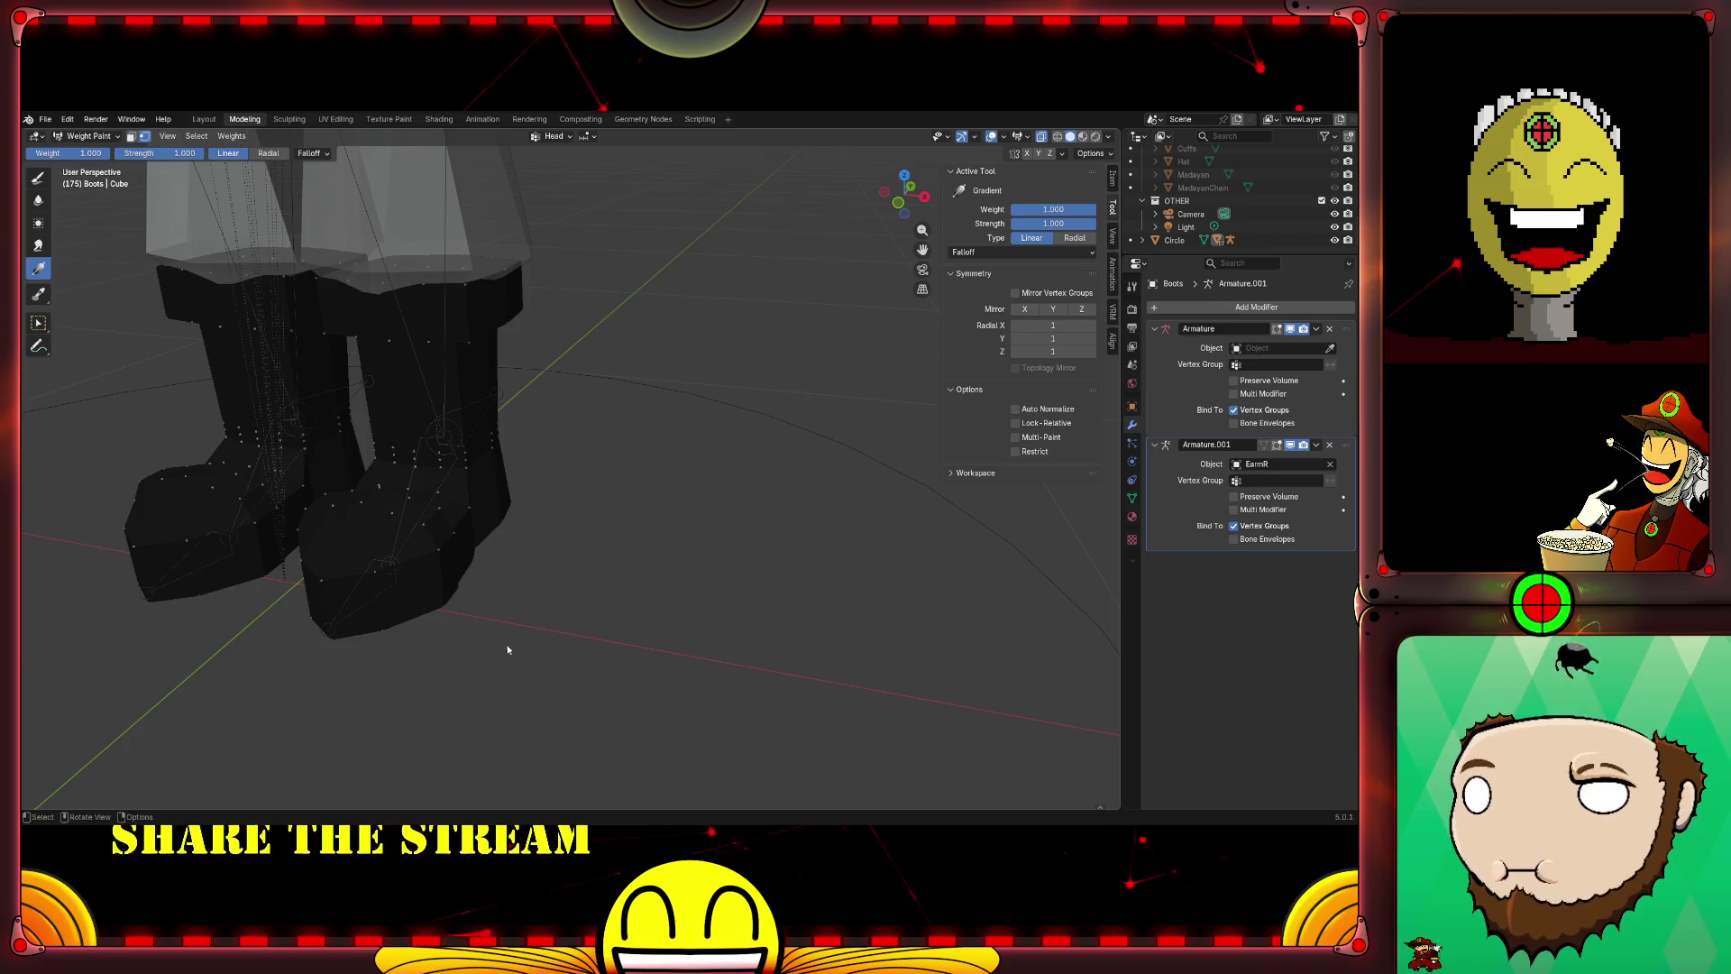
middle_drag(506, 649, 680, 637)
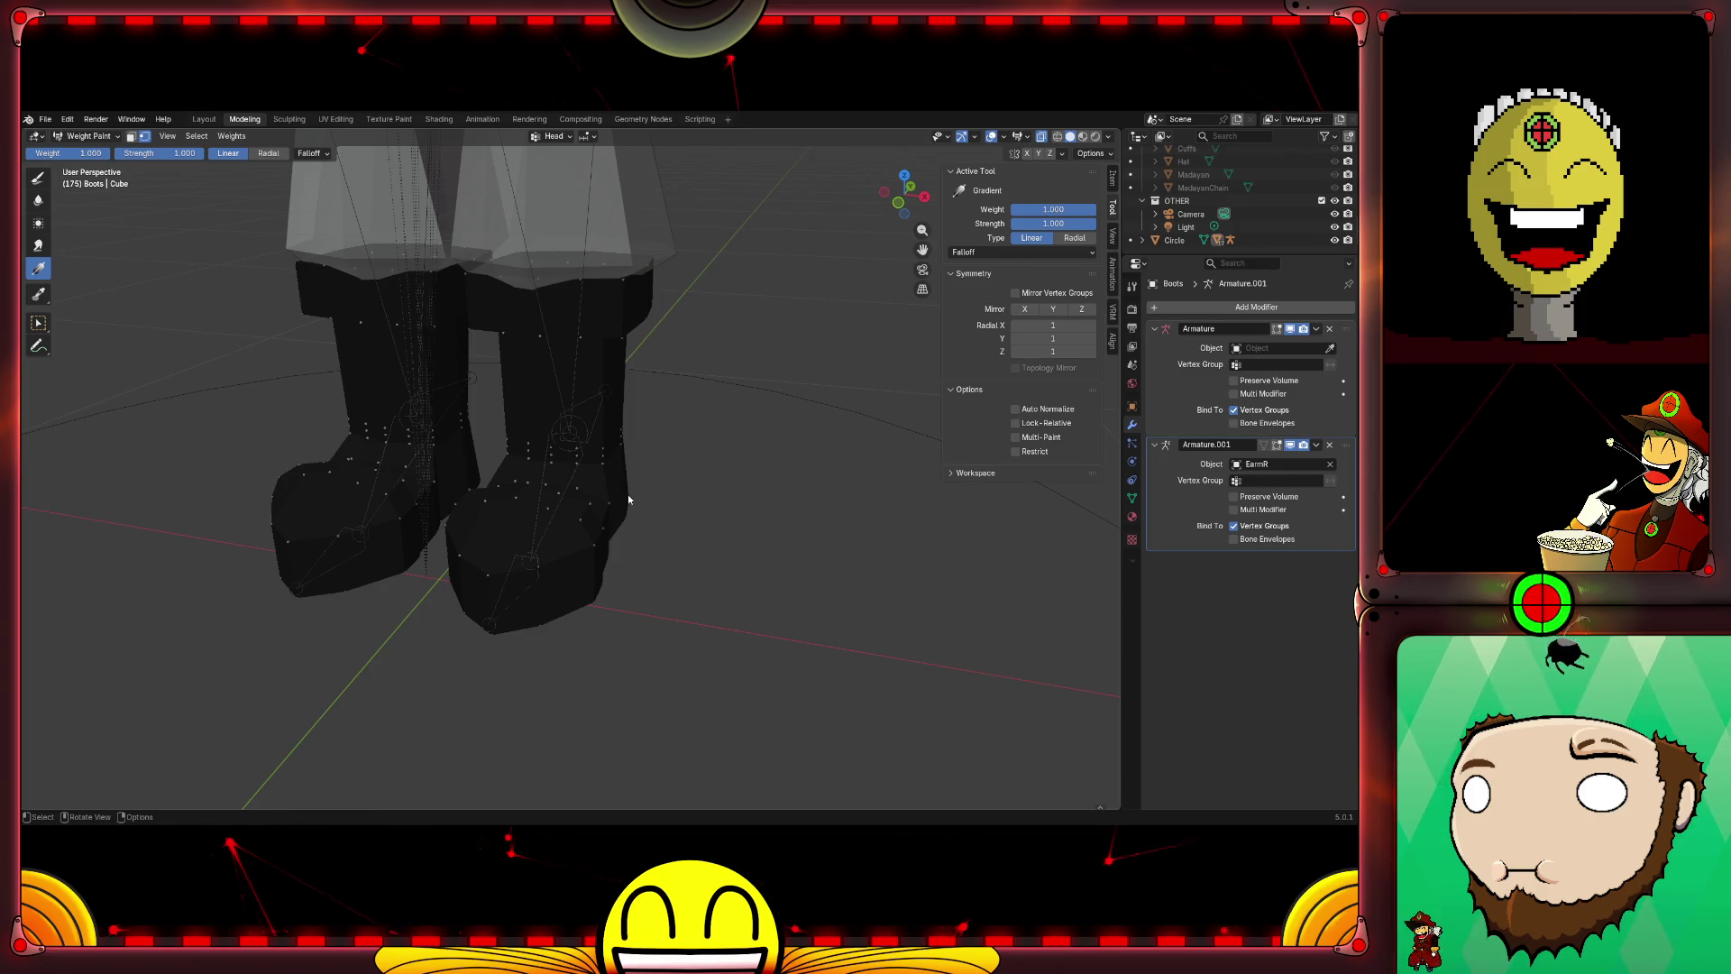
scroll(628, 494, down, 5)
scroll(668, 573, up, 1)
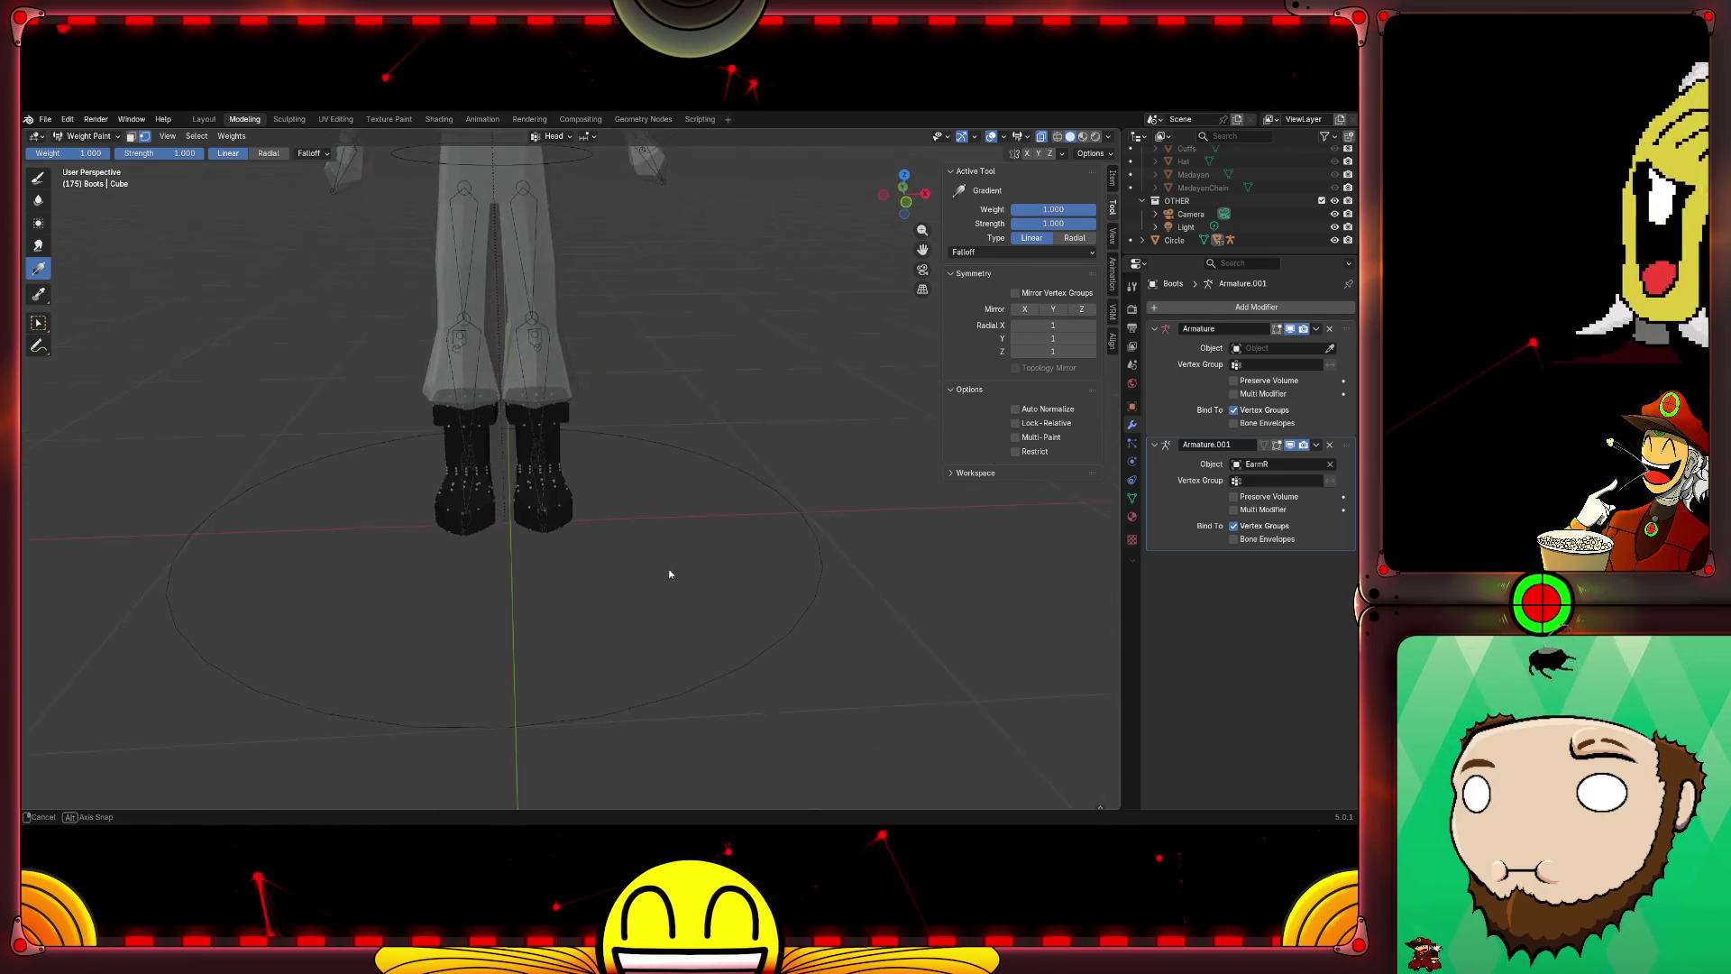
middle_drag(668, 574, 597, 557)
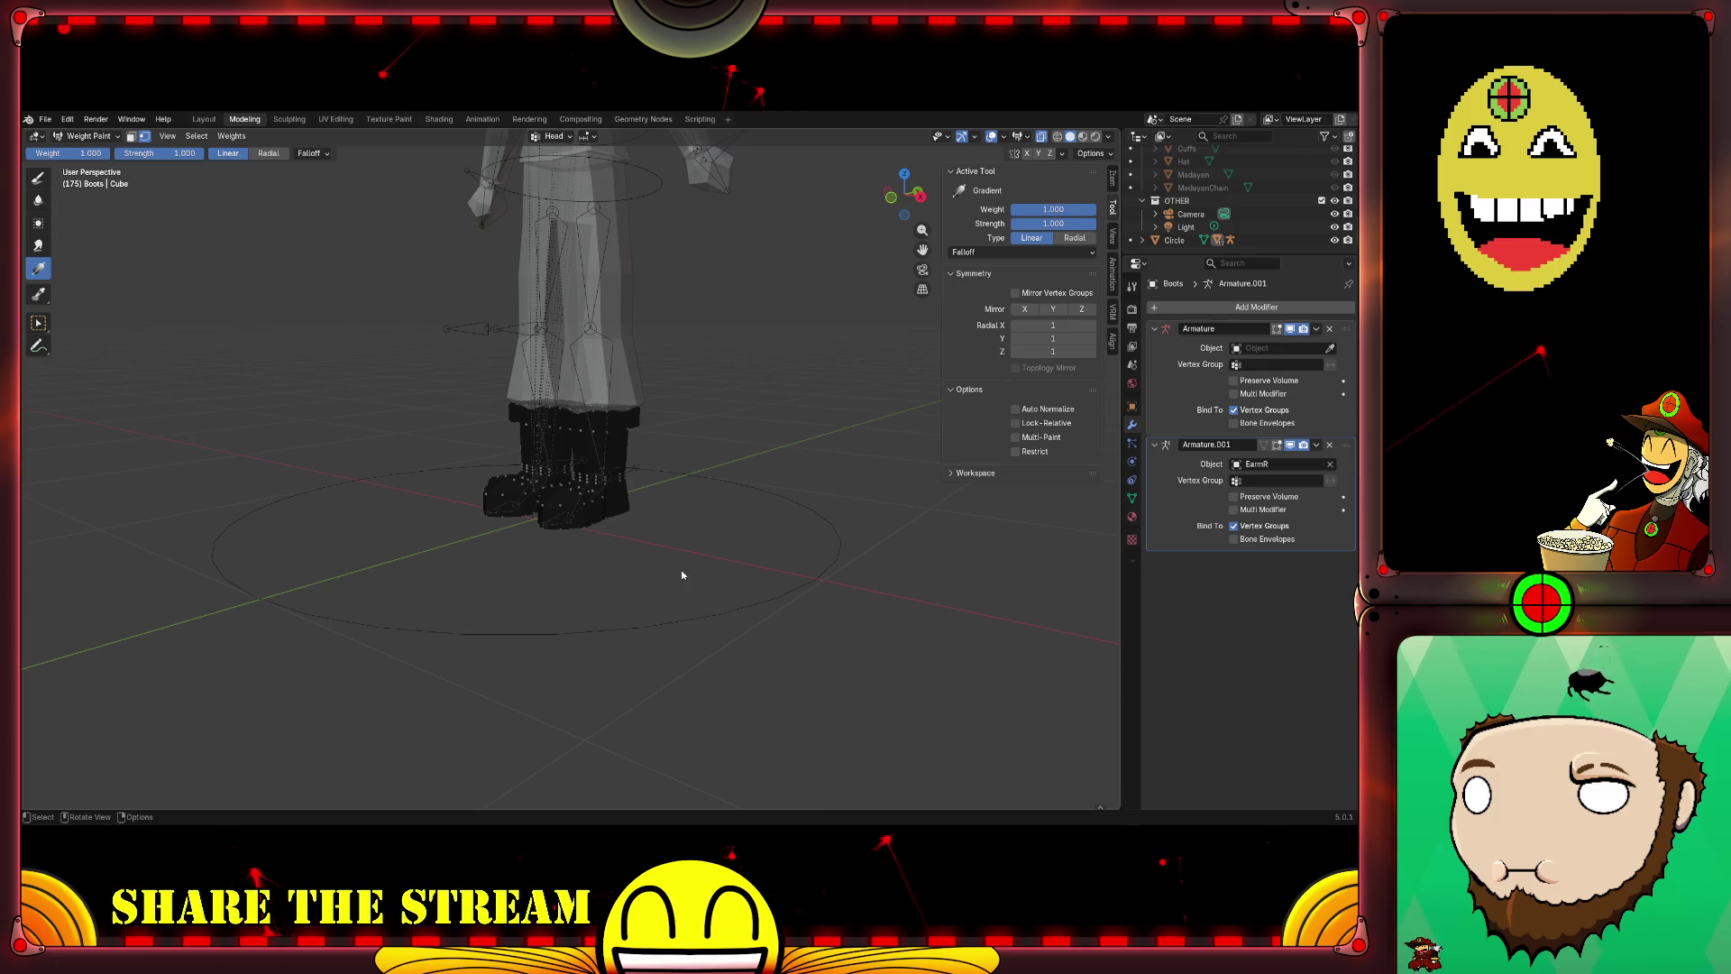
middle_drag(753, 529, 667, 560)
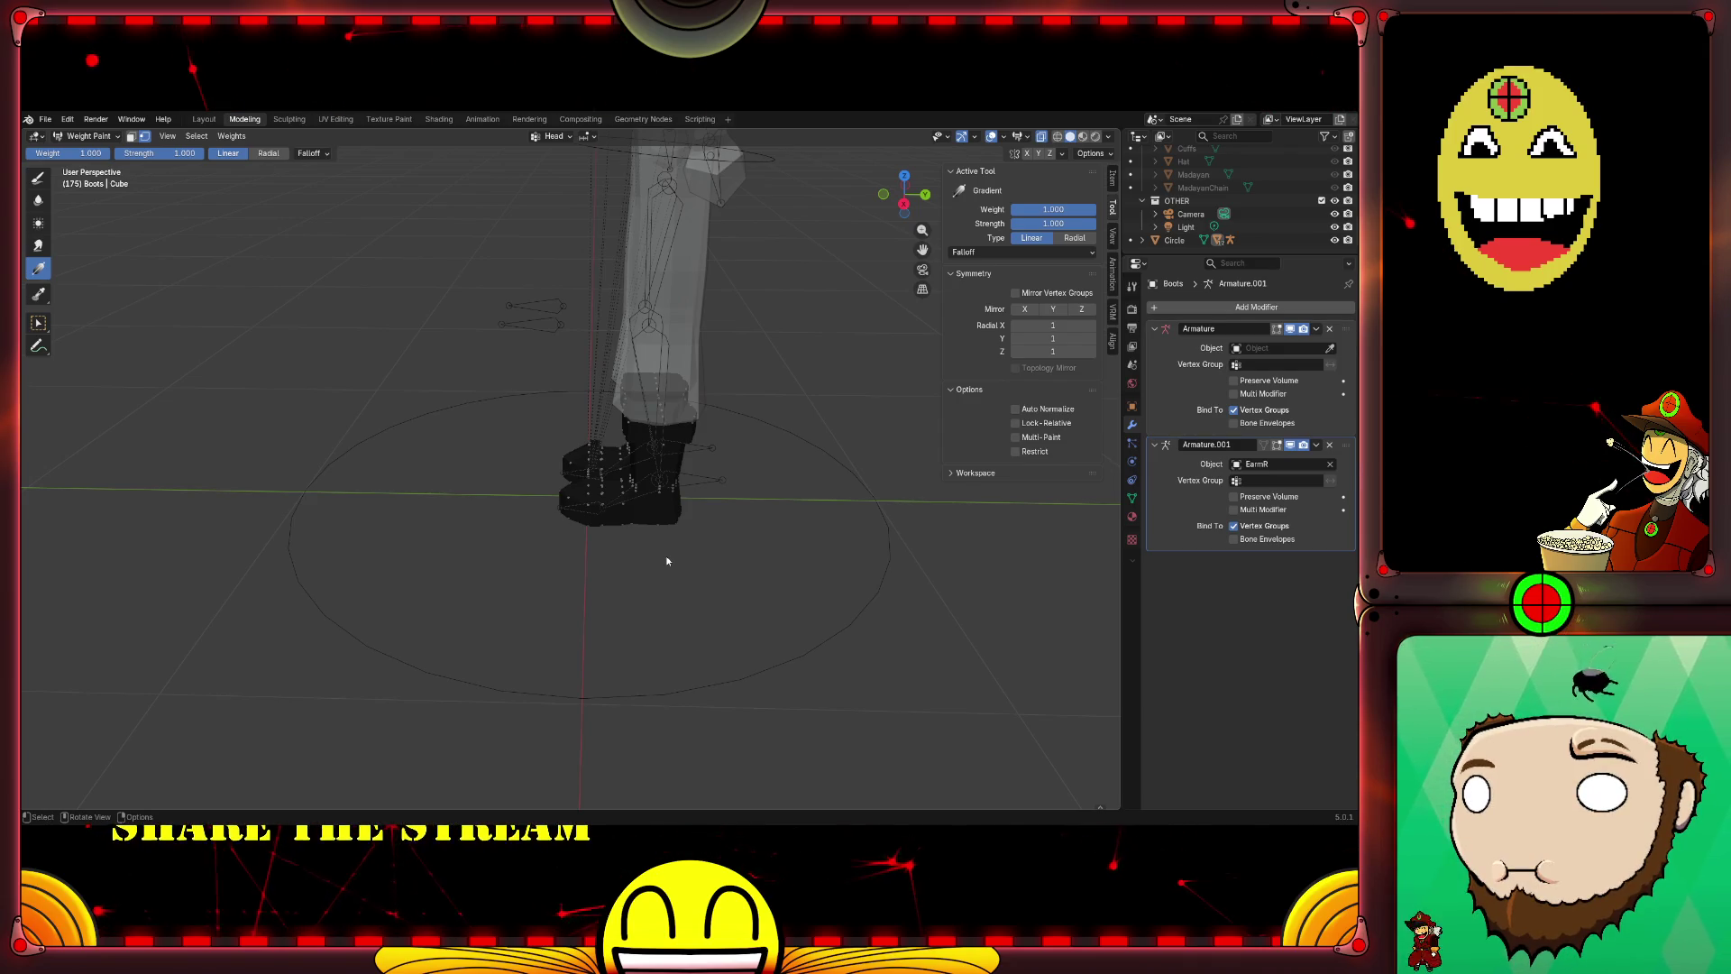
scroll(666, 561, down, 3)
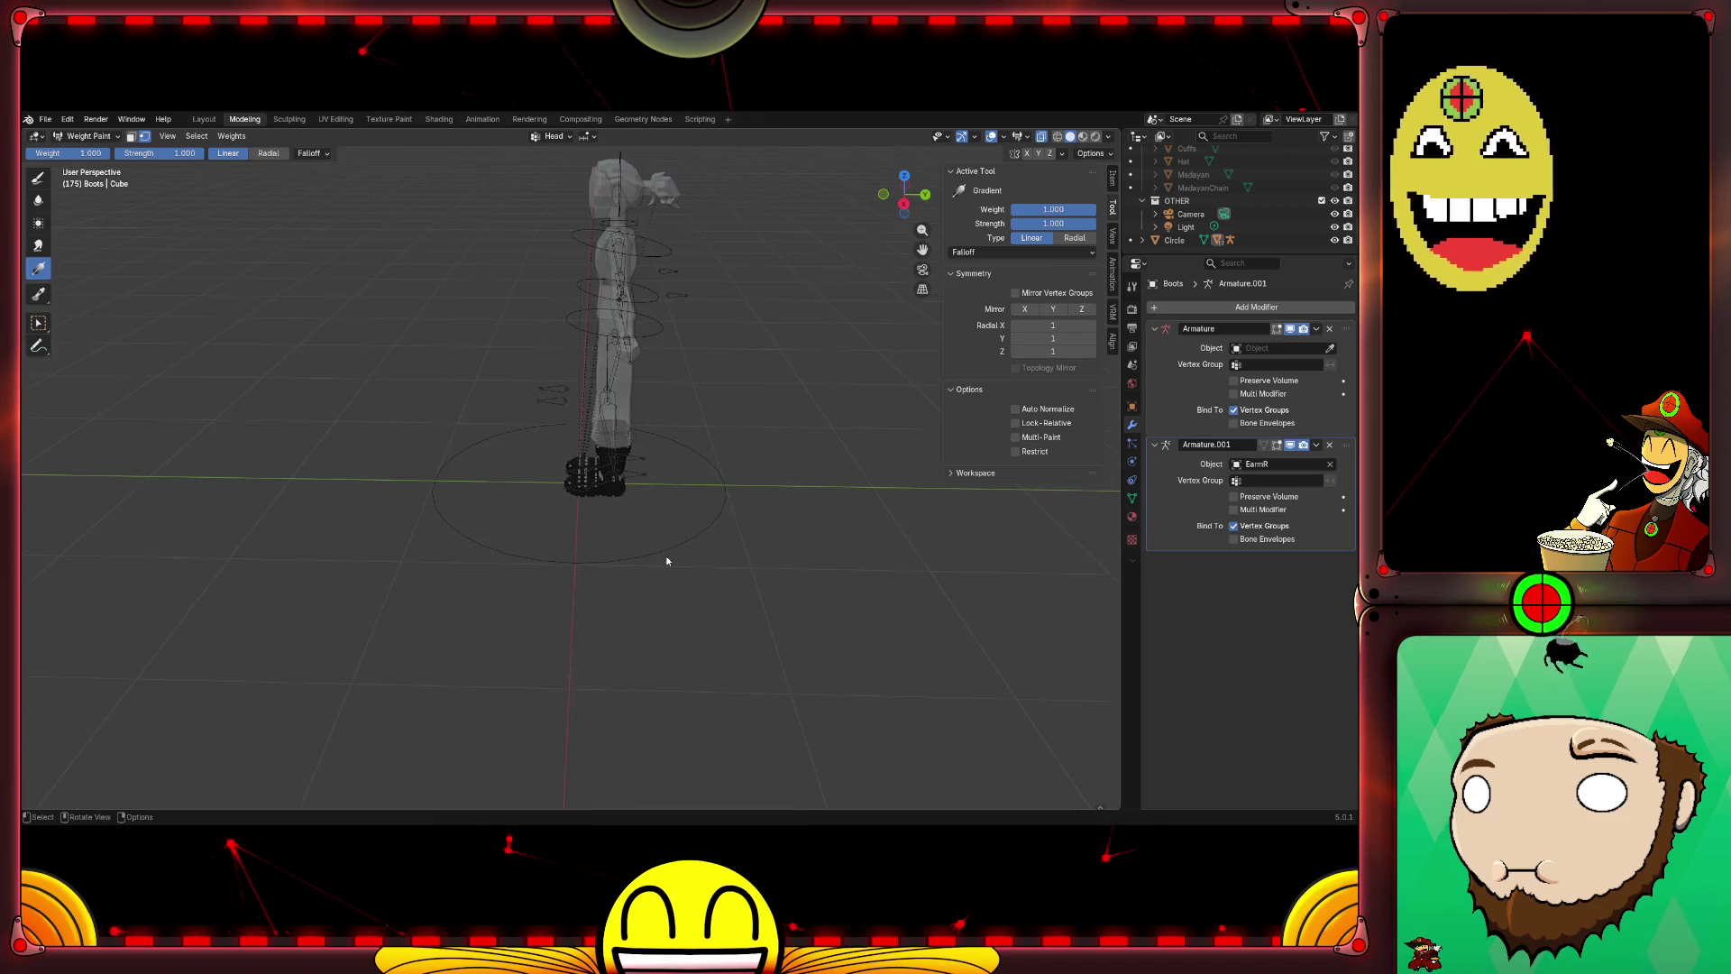
scroll(667, 561, up, 3)
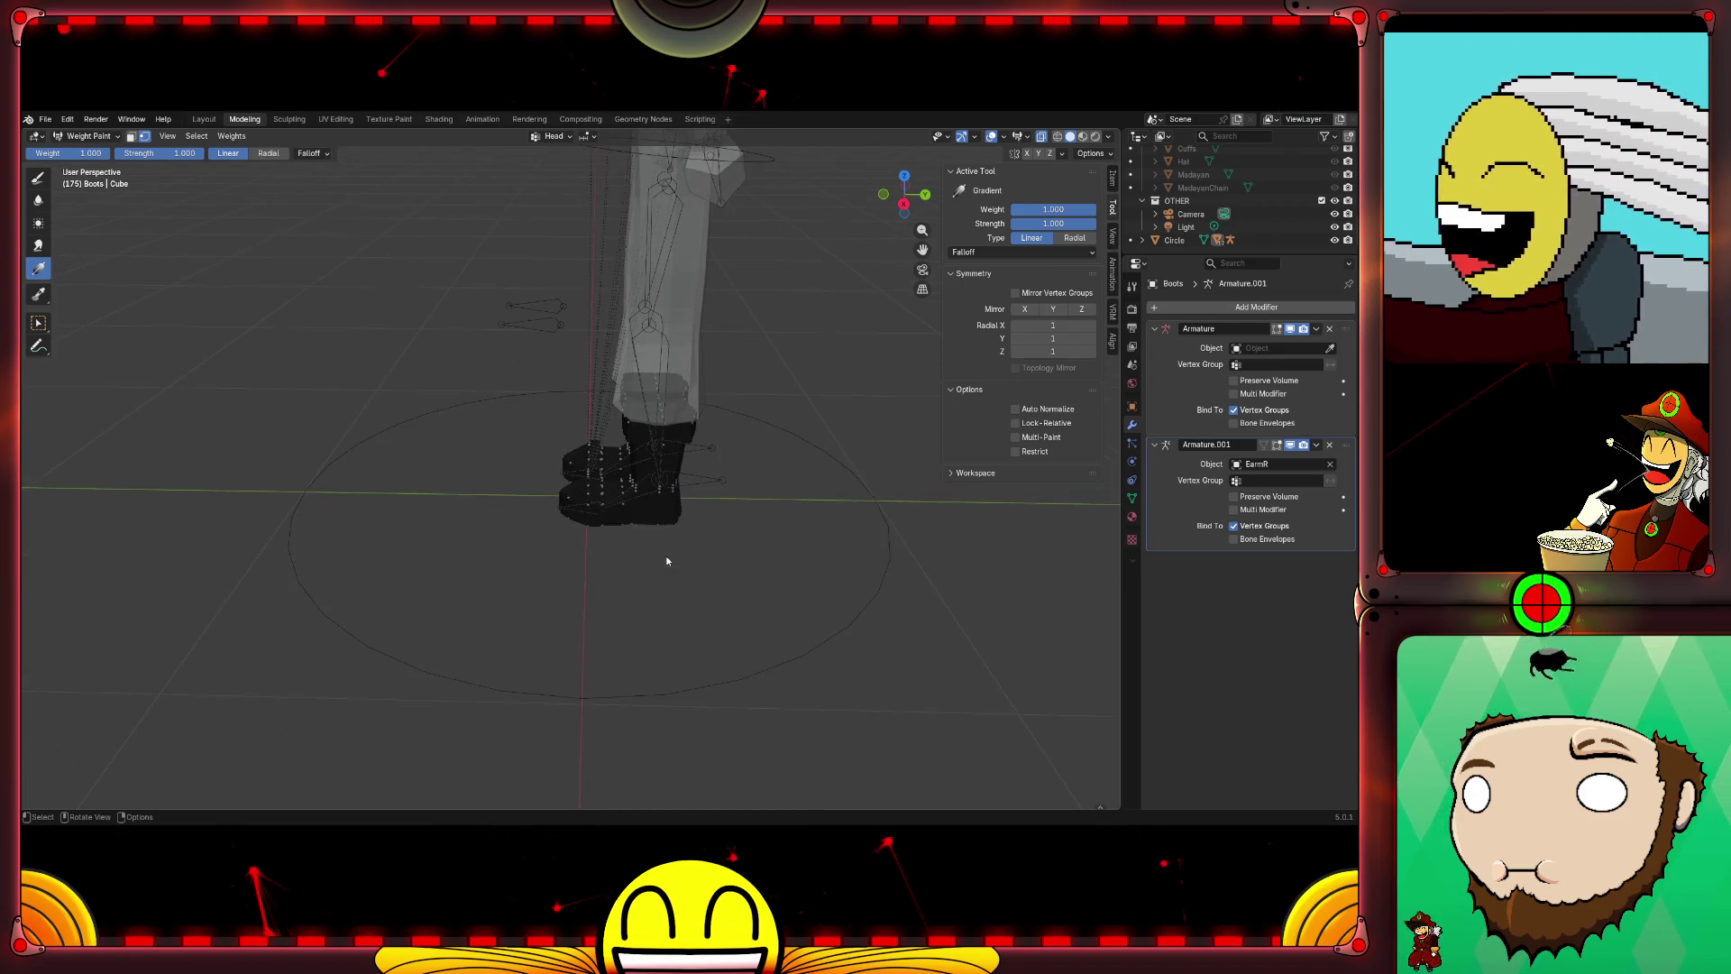
shift+middle_drag(716, 541, 601, 611)
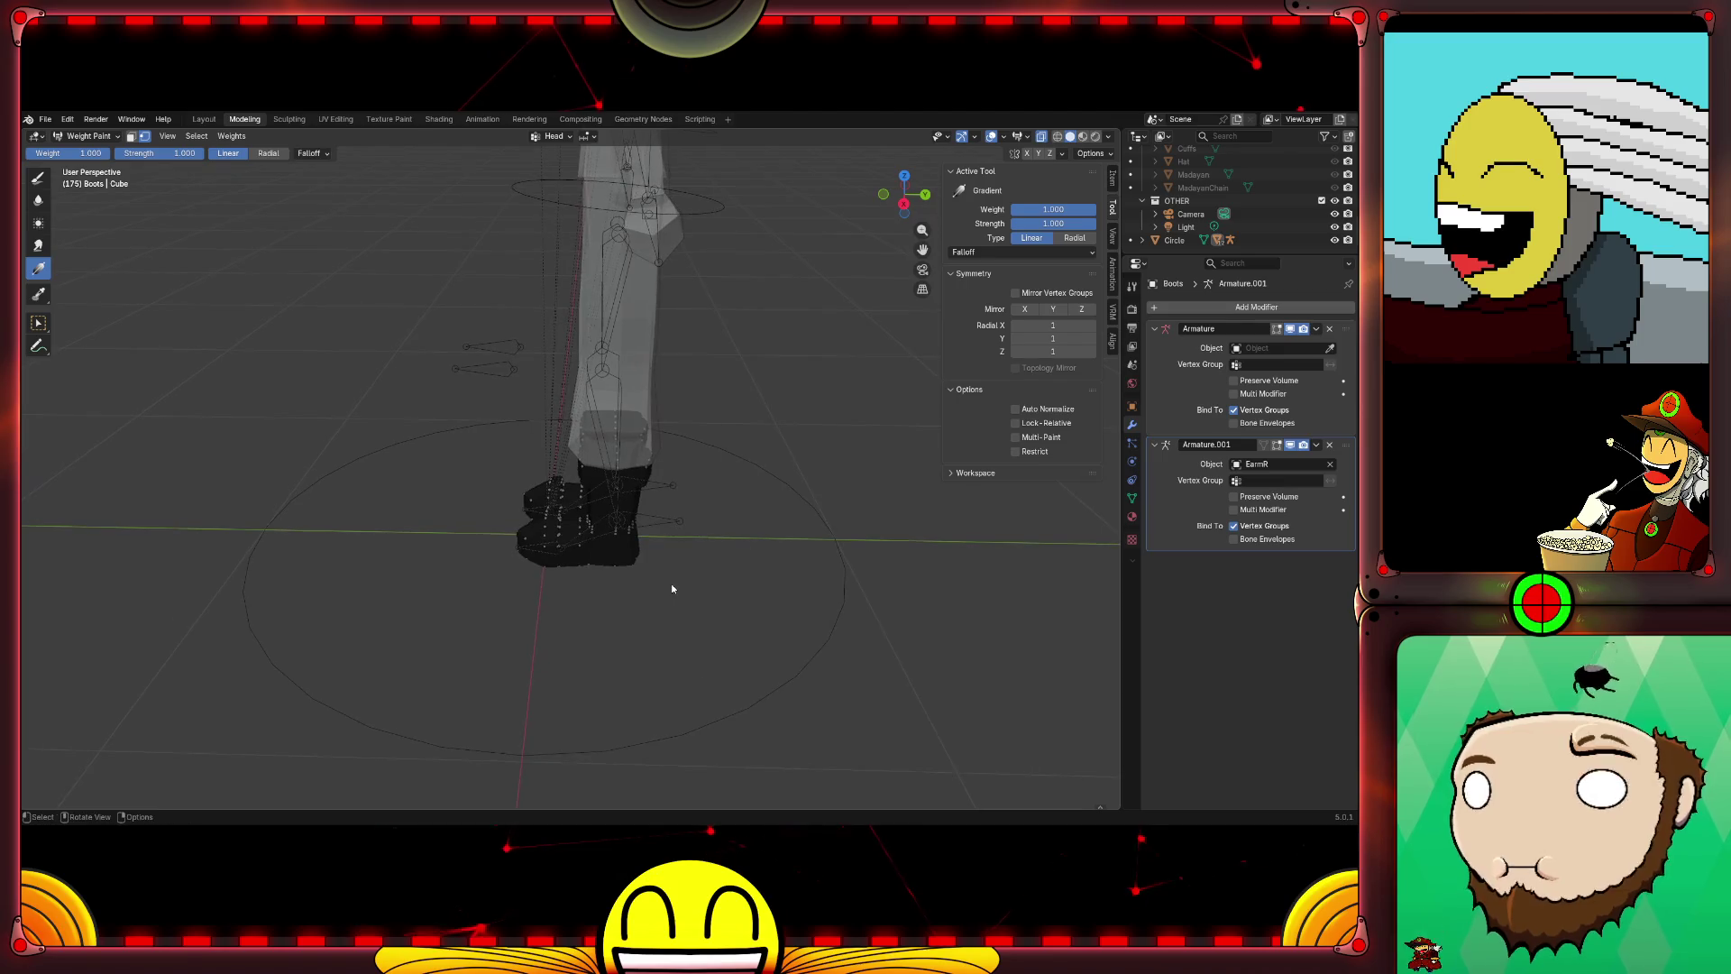
scroll(602, 612, up, 1)
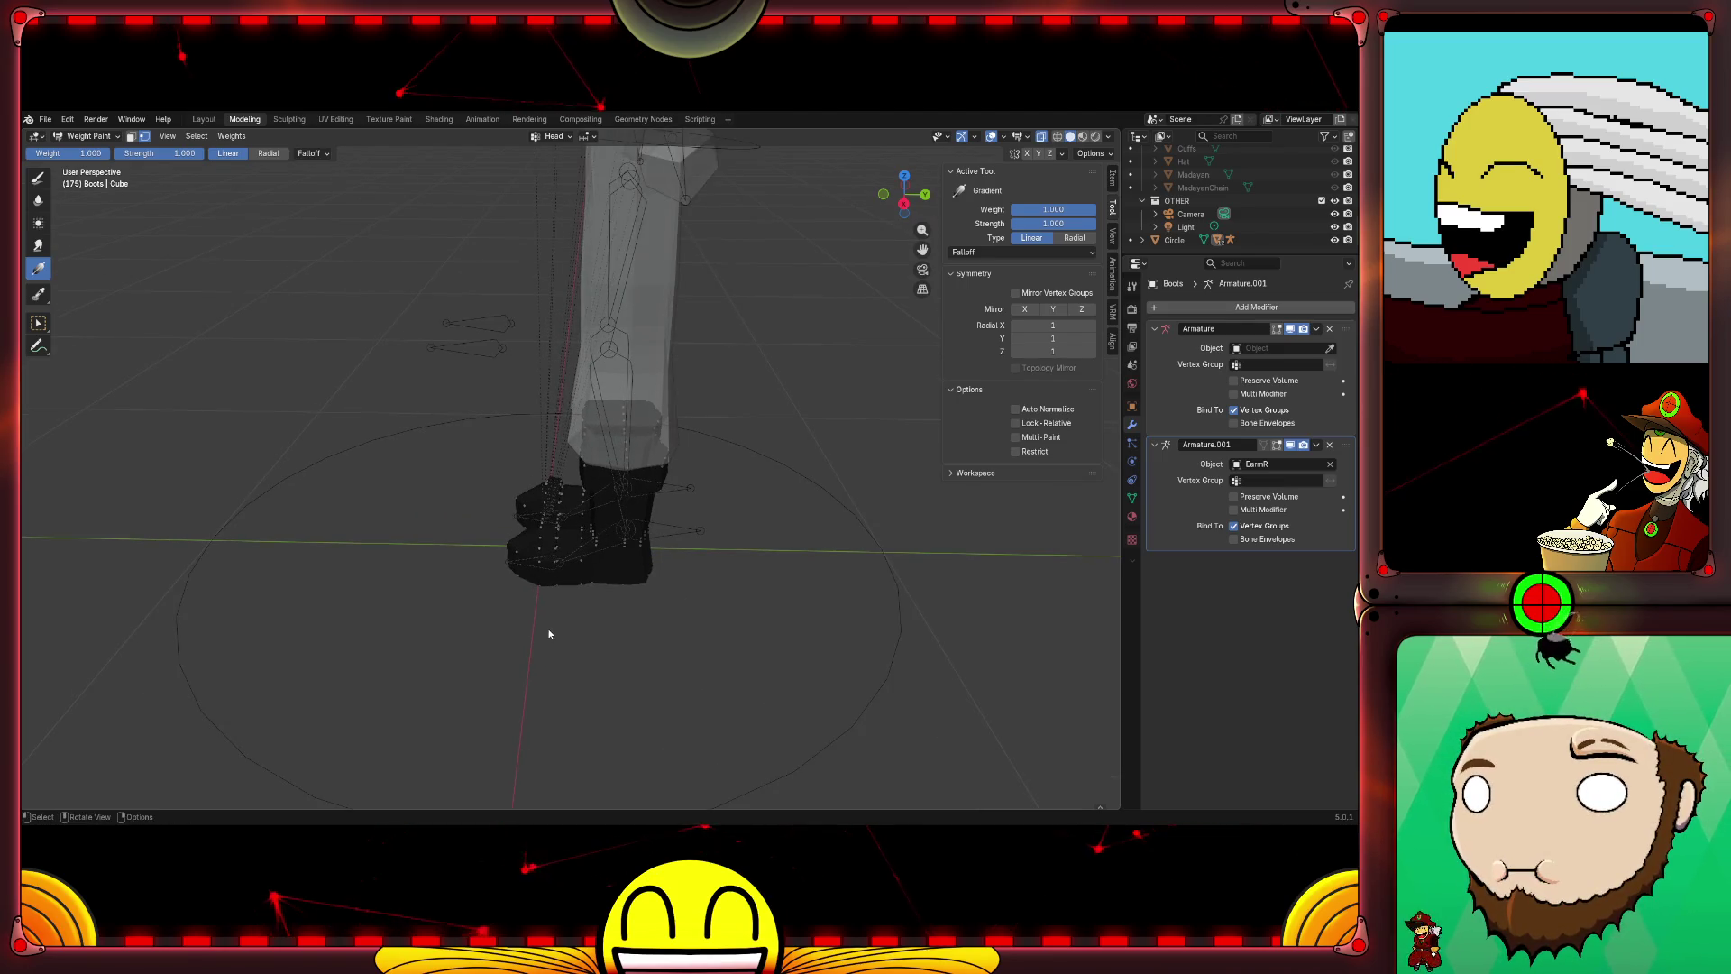
scroll(536, 631, up, 1)
scroll(549, 624, up, 2)
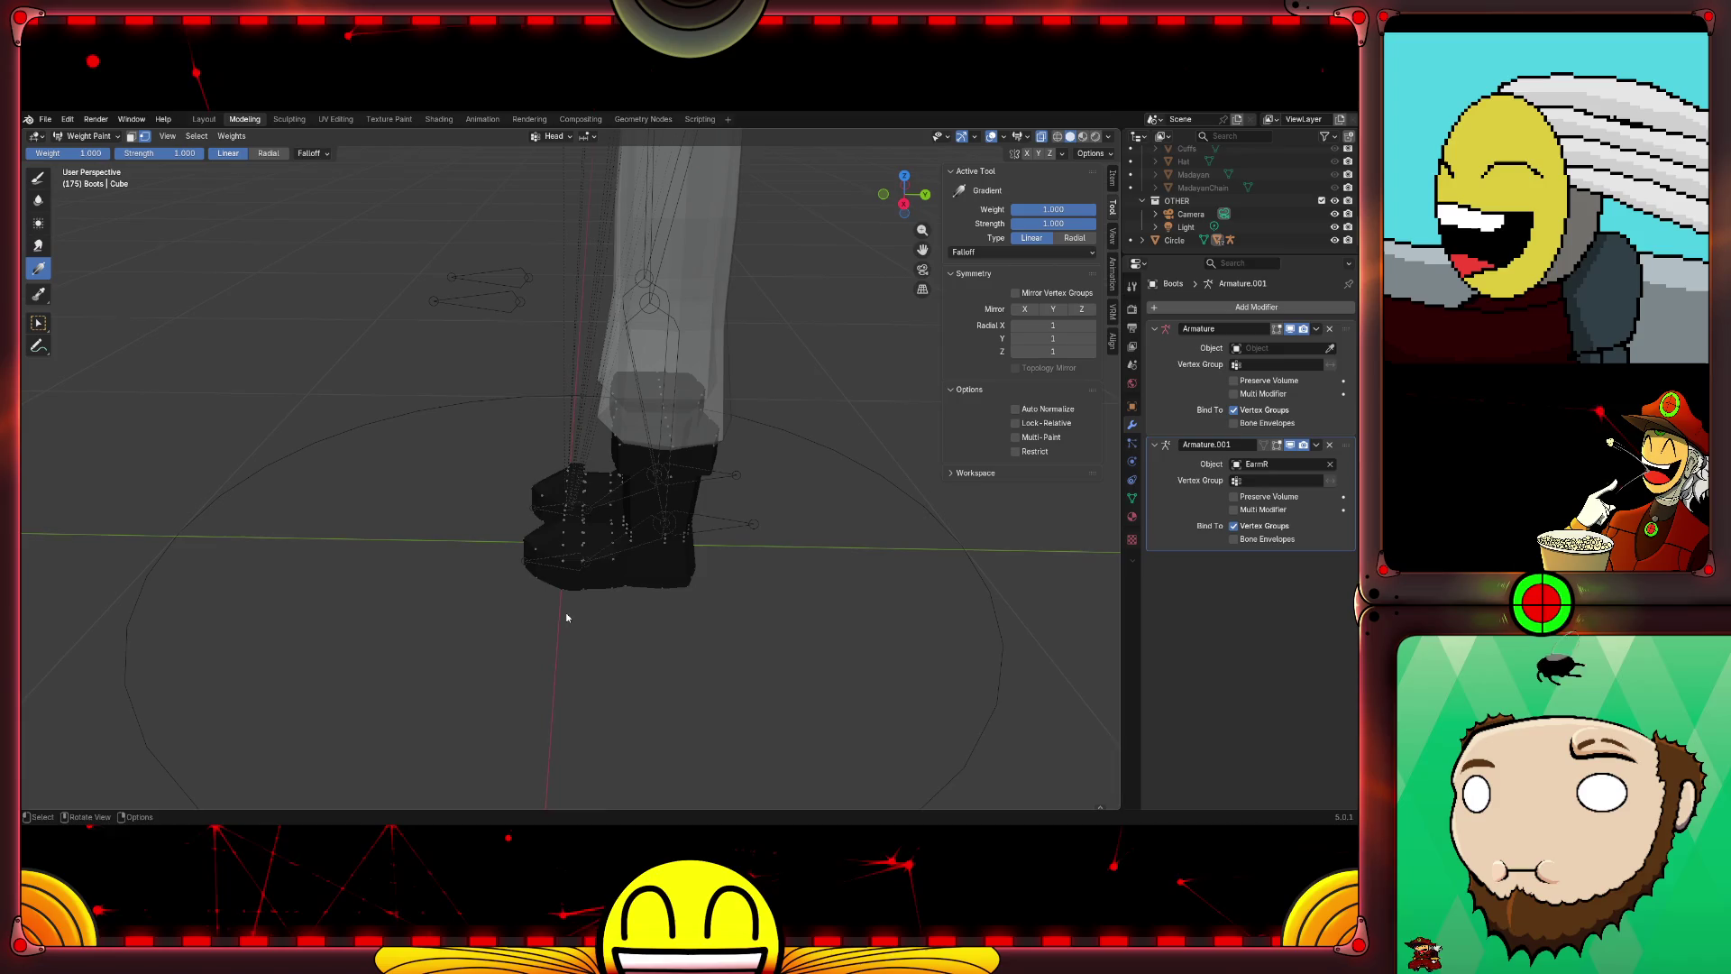
click(1079, 253)
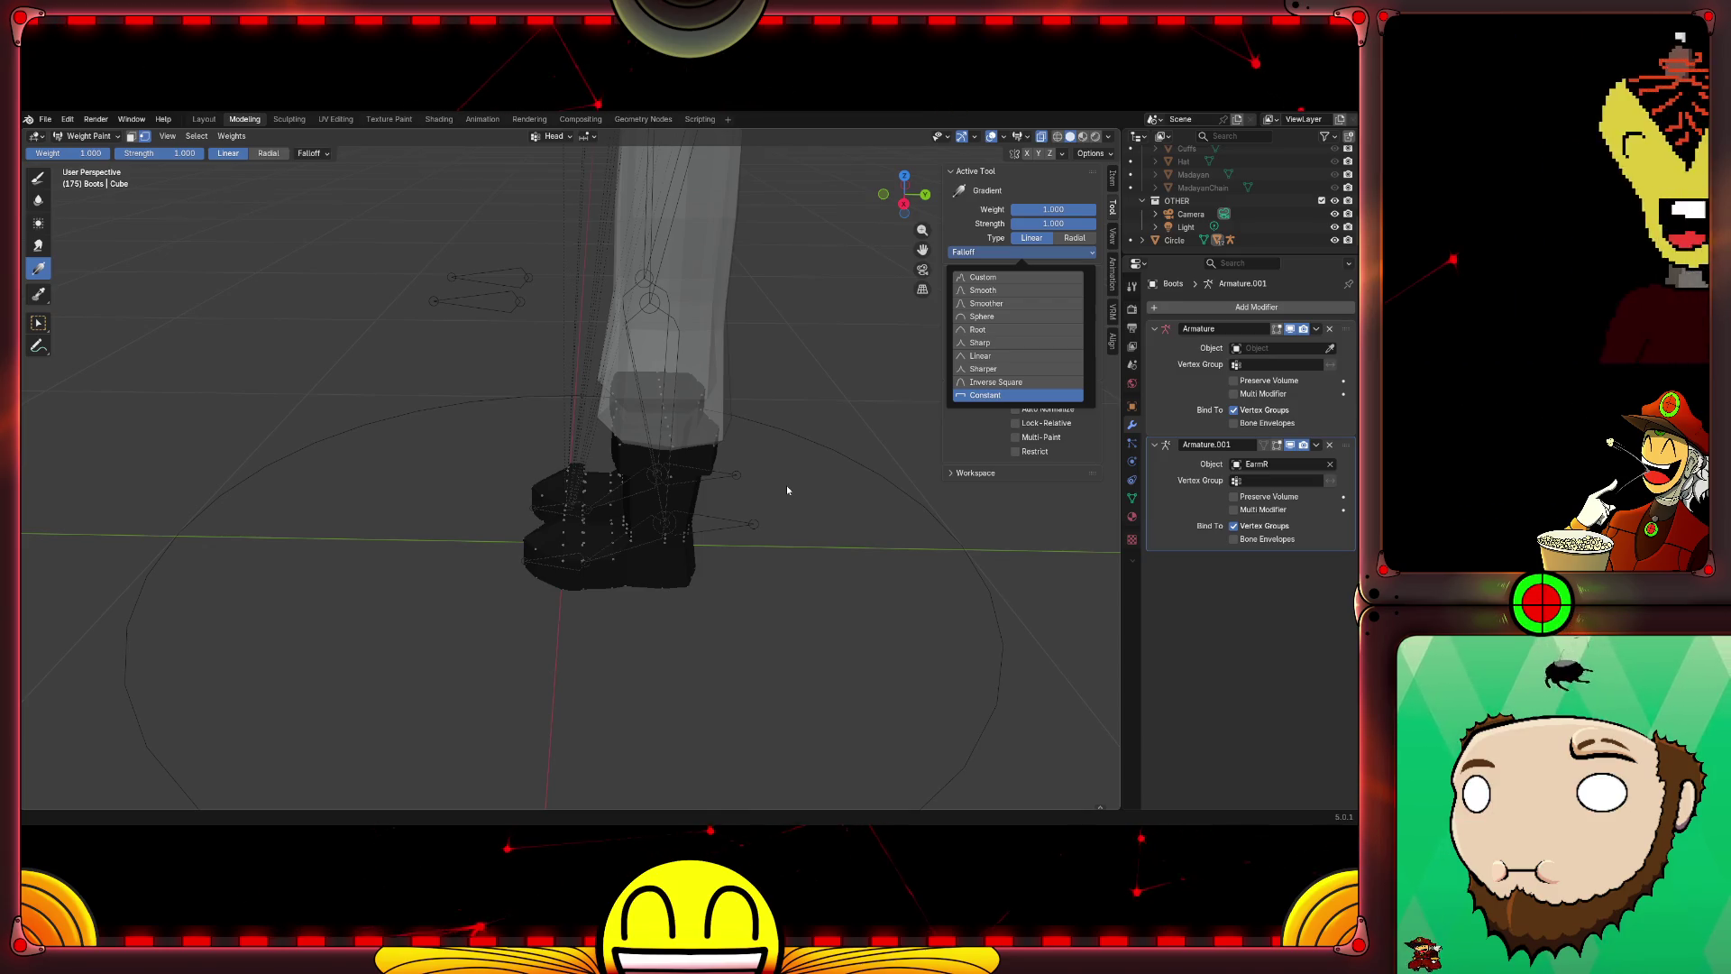
key(Escape)
scroll(727, 593, down, 4)
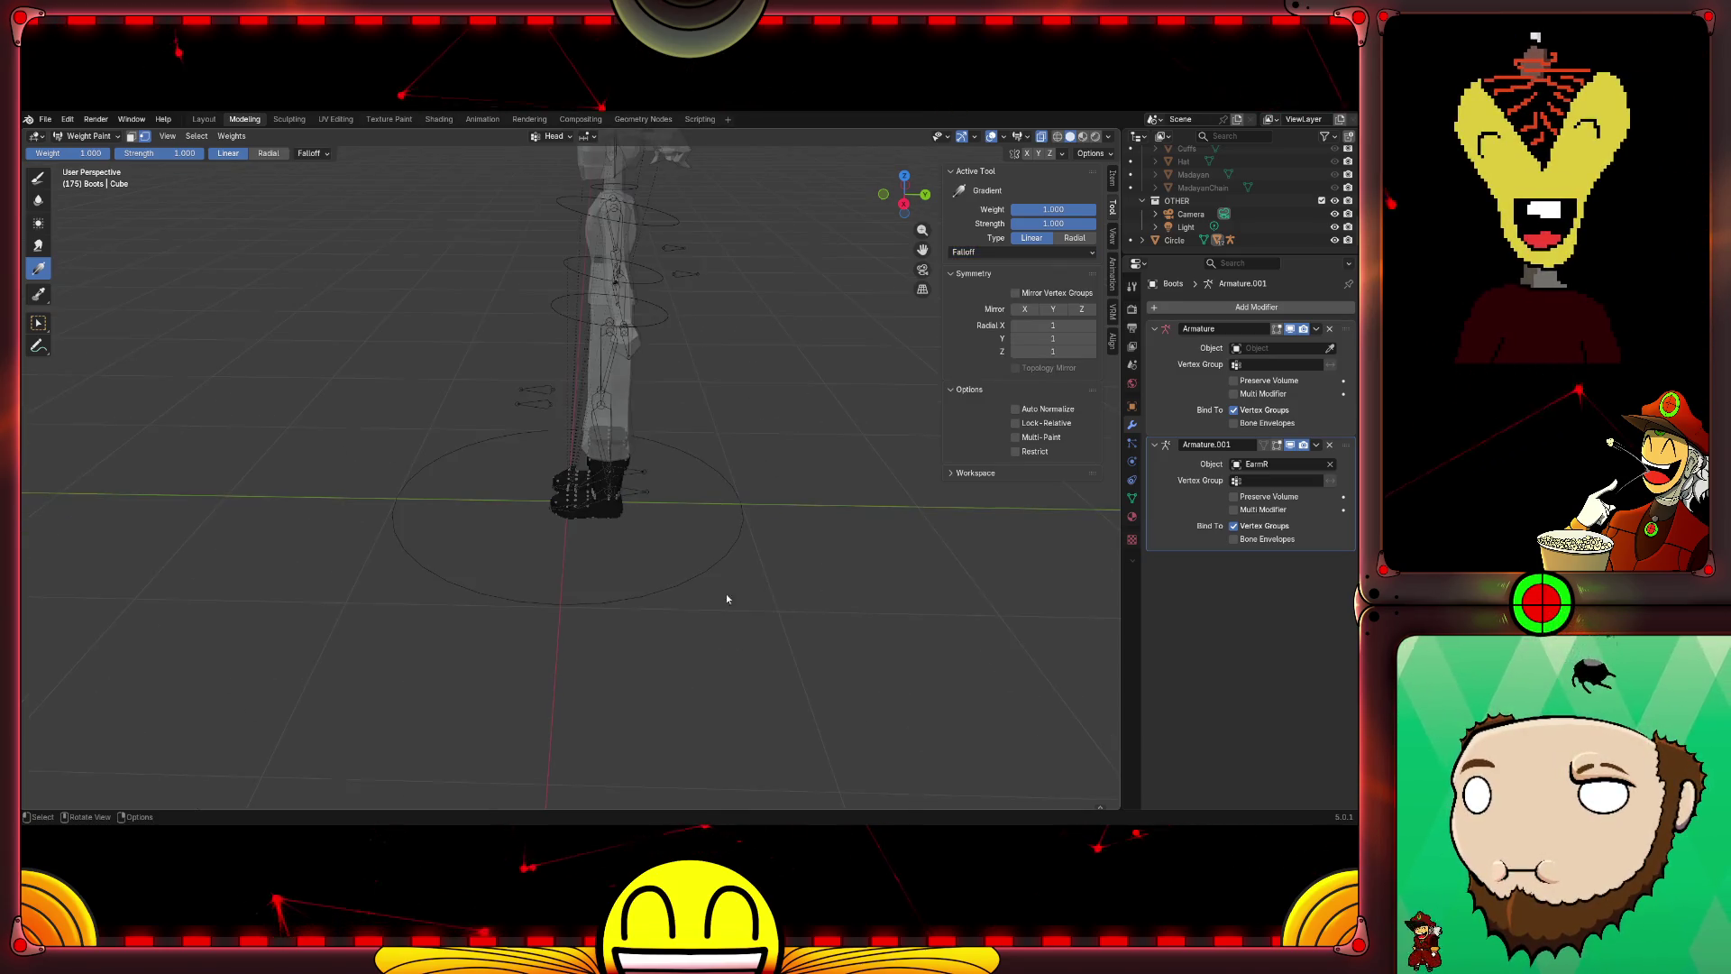
middle_drag(676, 596, 718, 573)
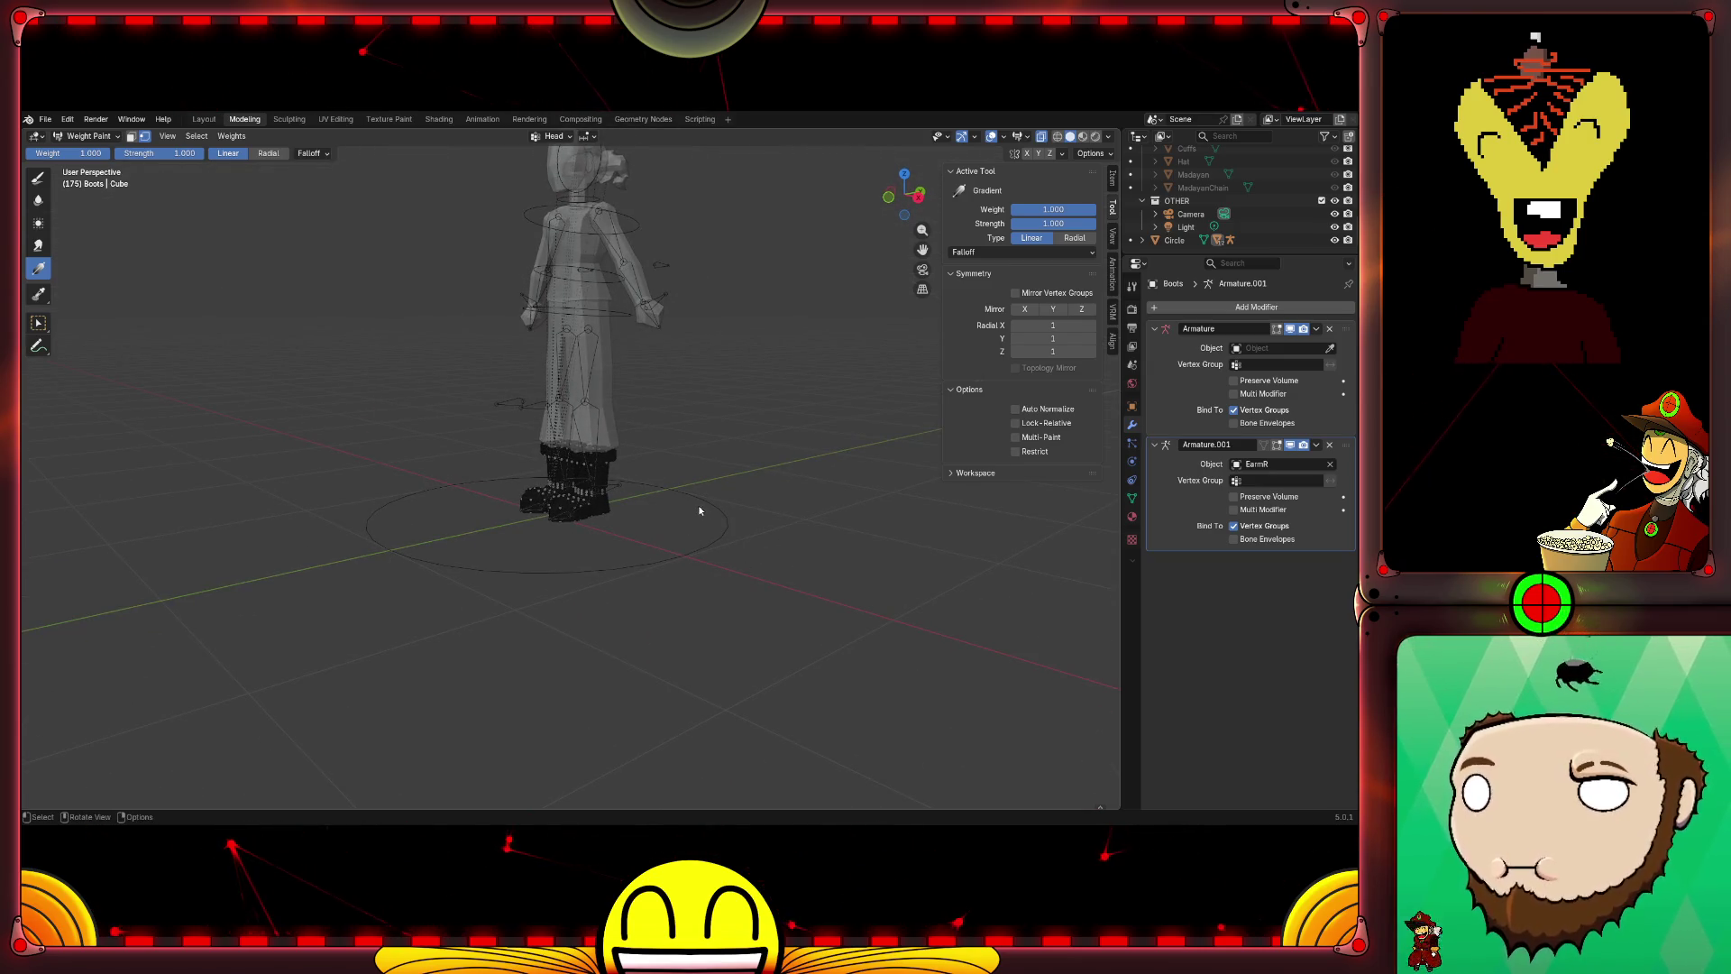
shift+middle_drag(725, 442, 669, 541)
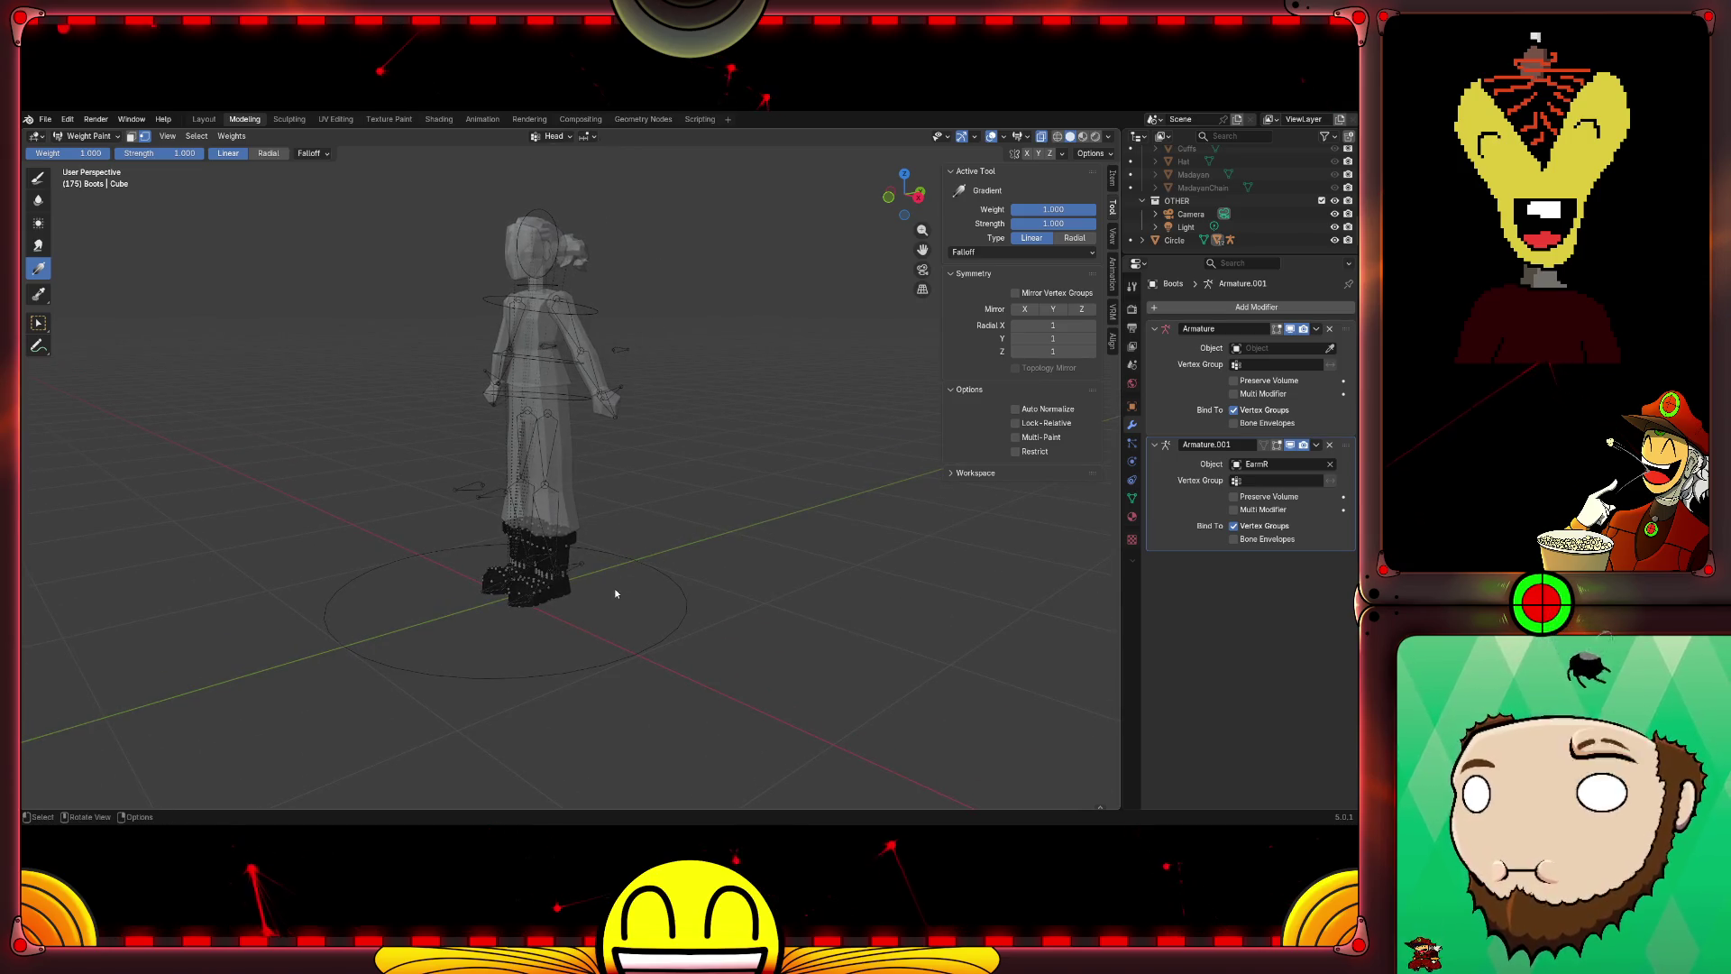
scroll(614, 589, up, 3)
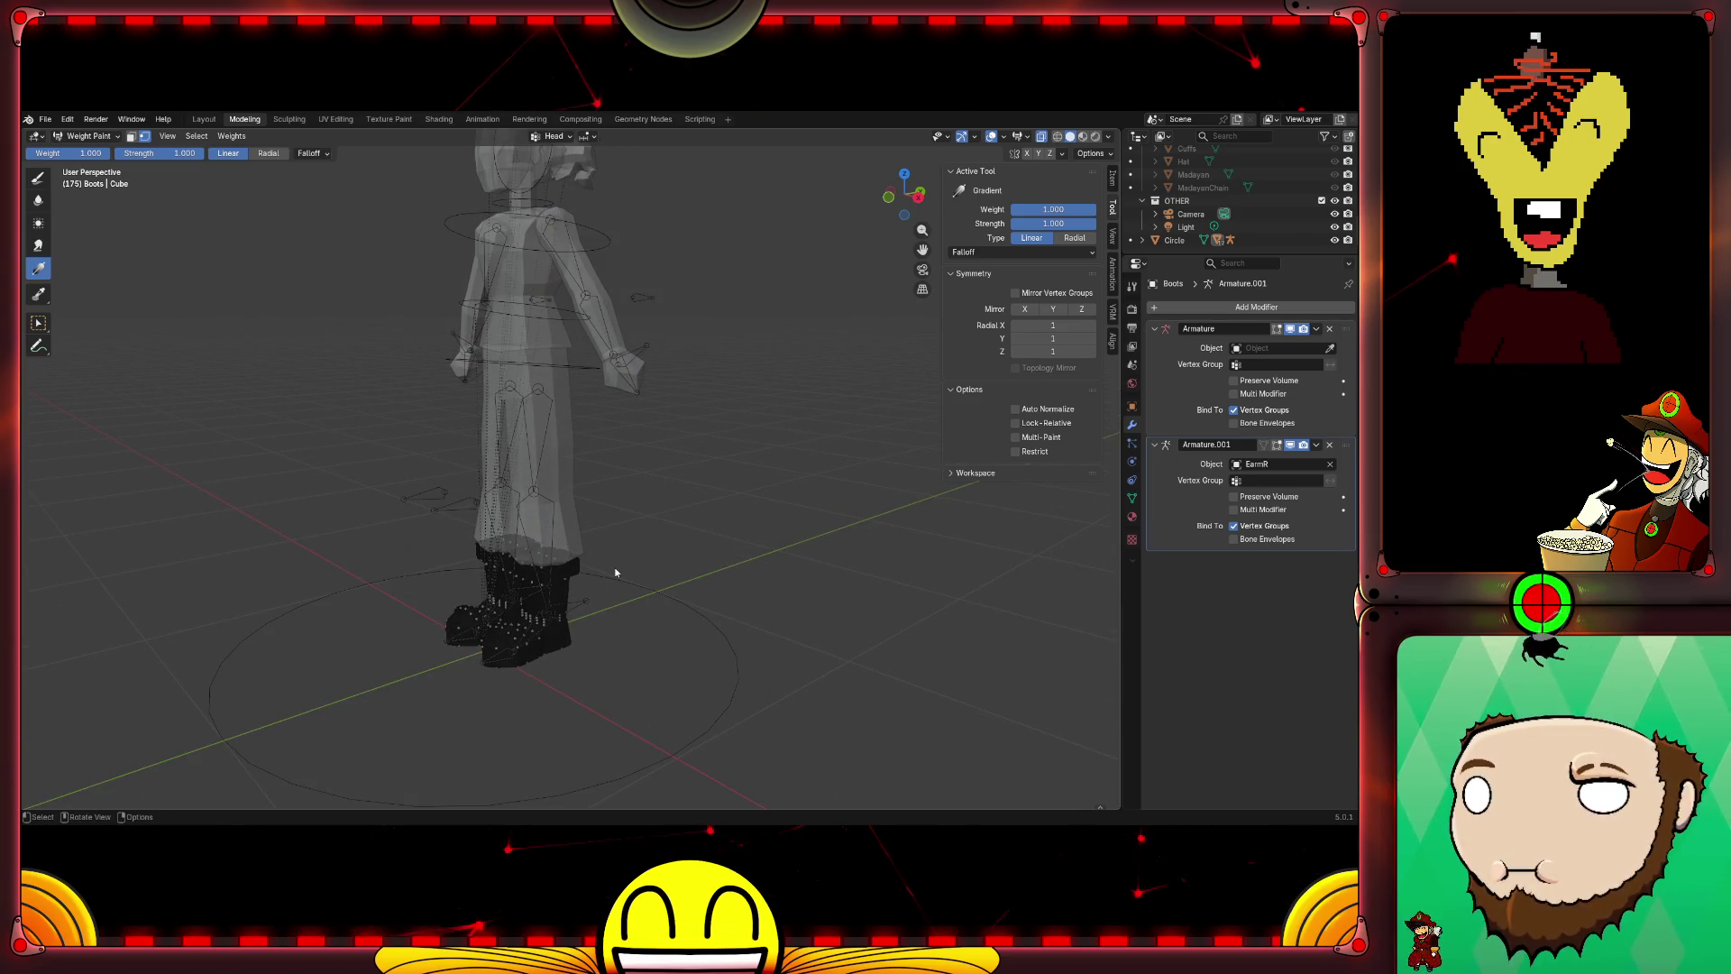
scroll(614, 621, up, 2)
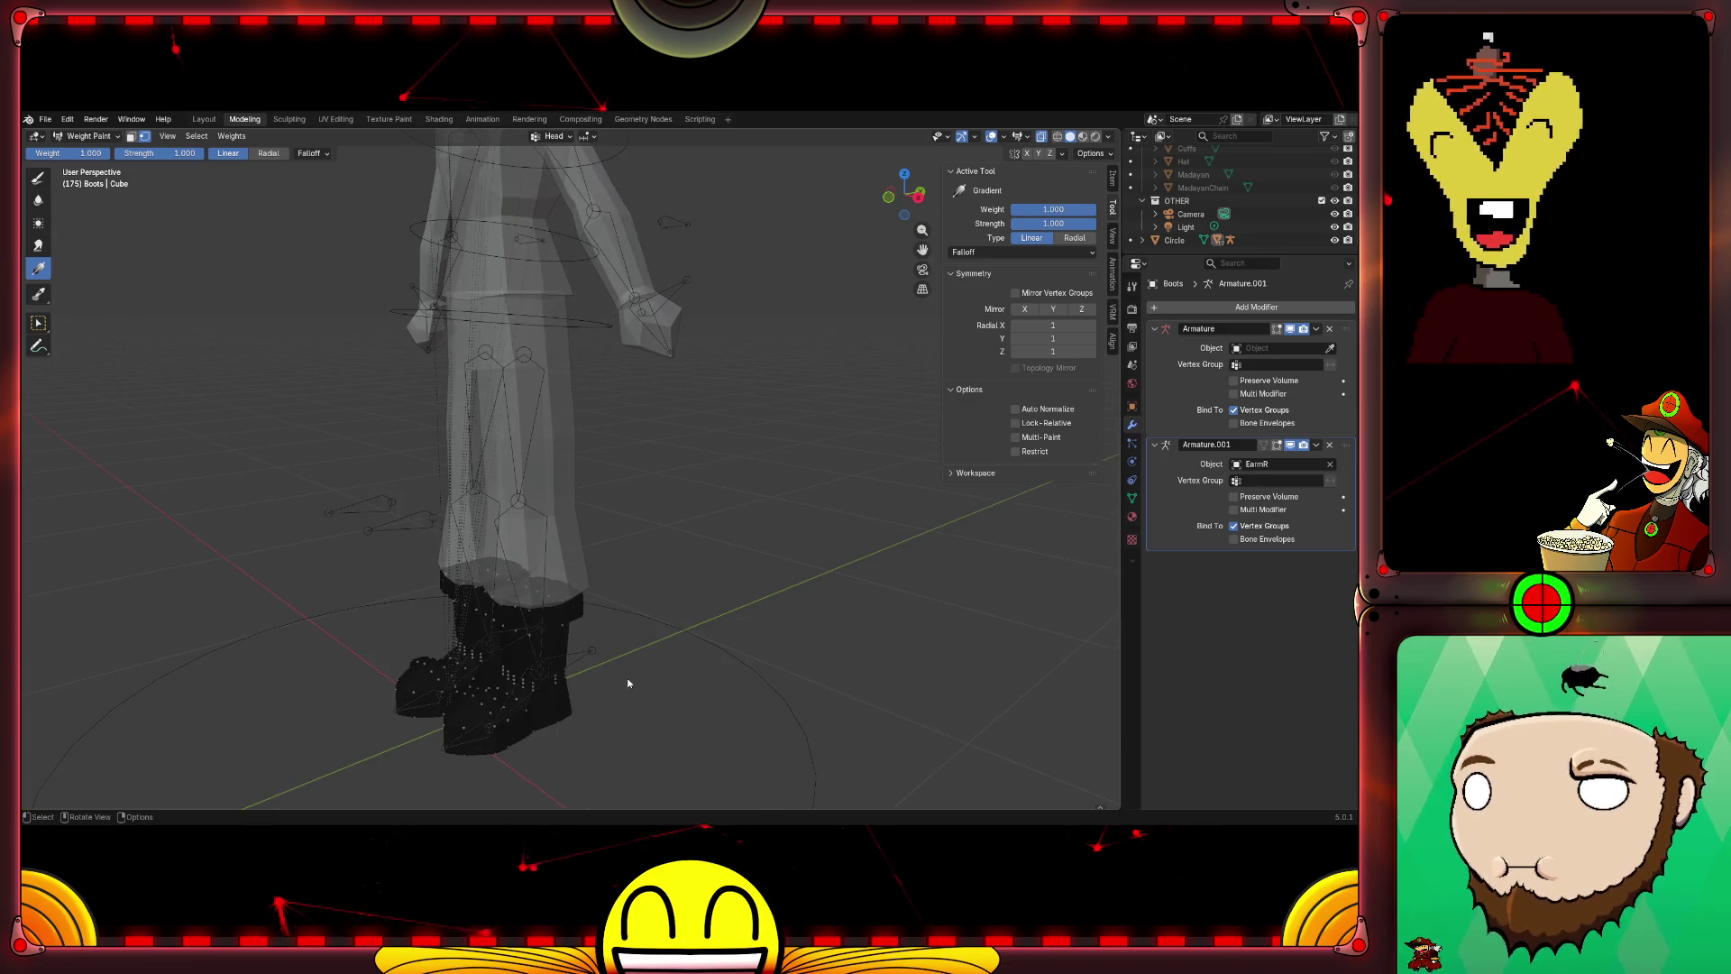
scroll(610, 704, down, 2)
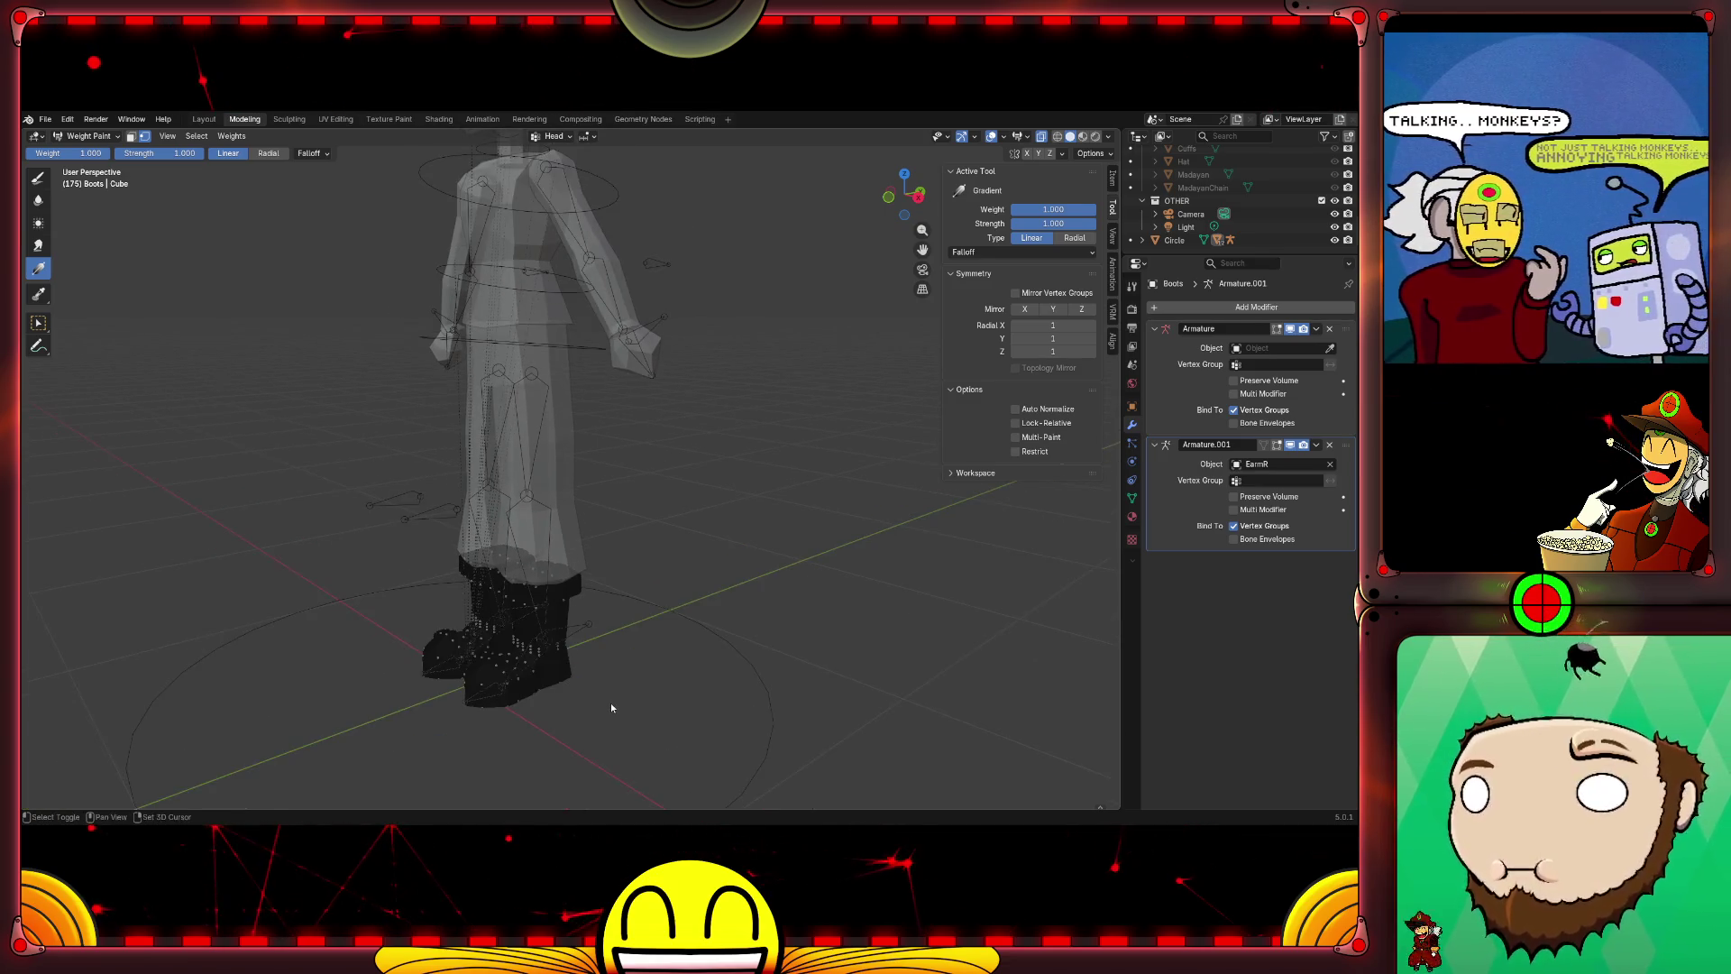
mouse_move(654, 727)
middle_down()
mouse_move(594, 628)
mouse_move(693, 684)
mouse_move(642, 693)
mouse_move(678, 686)
mouse_move(601, 632)
mouse_move(583, 738)
middle_up()
scroll(643, 694, up, 3)
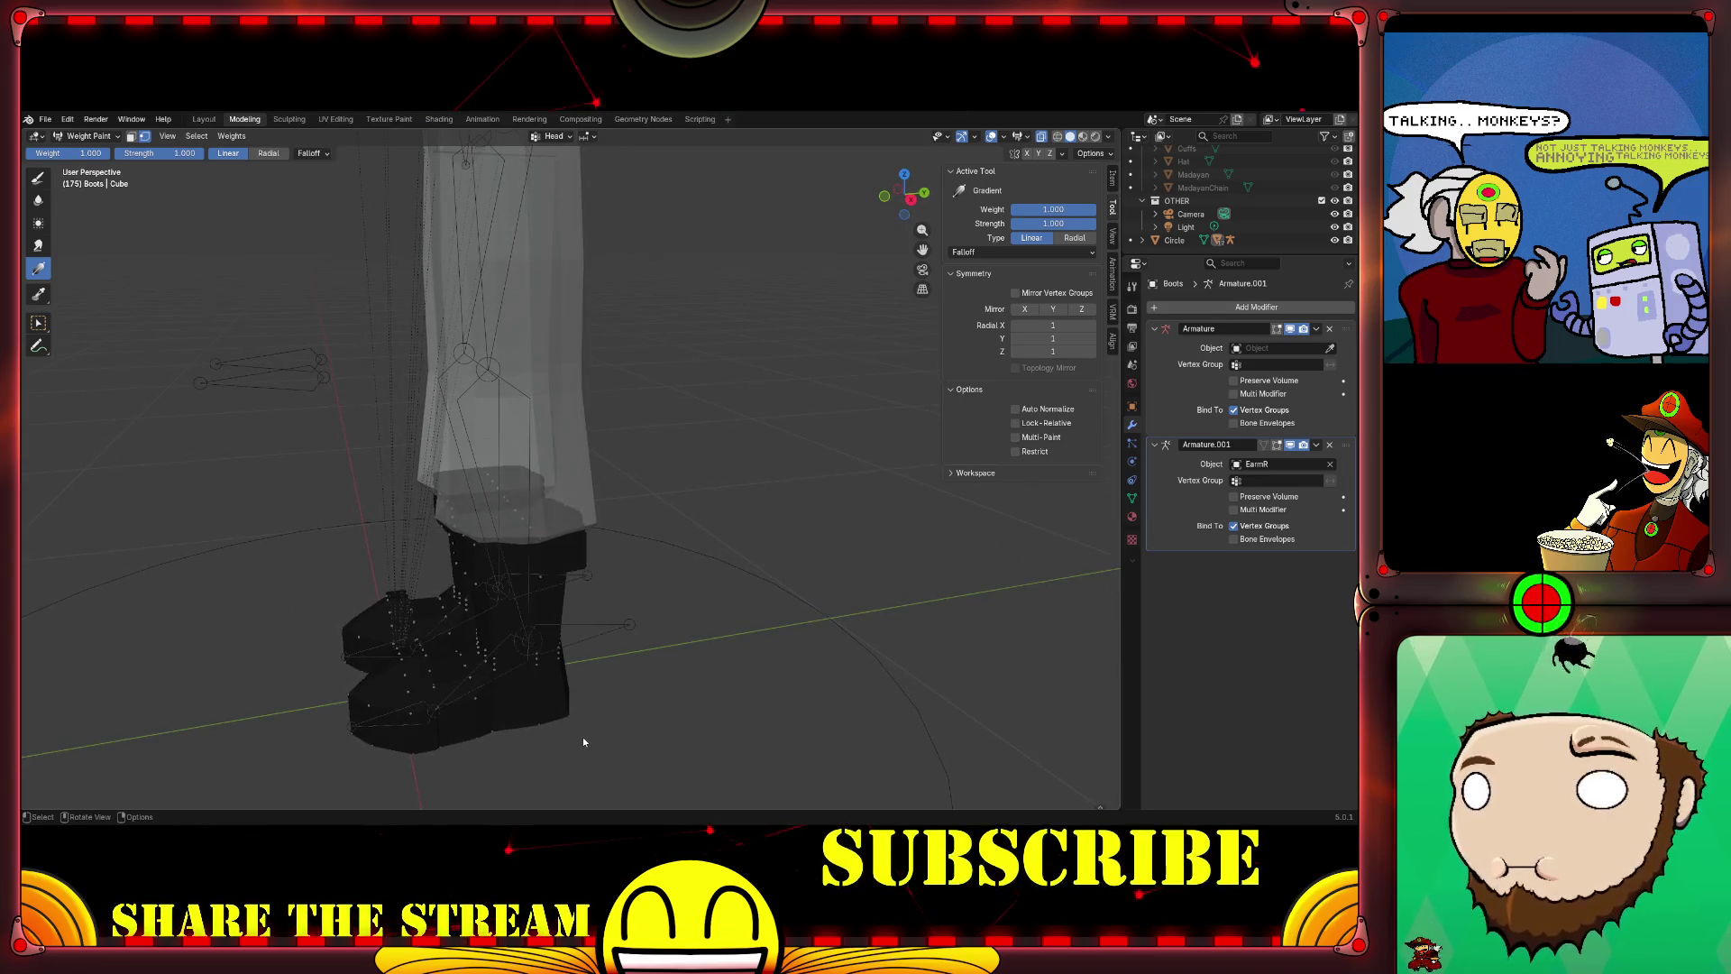
mouse_move(684, 677)
middle_down()
mouse_move(527, 704)
mouse_move(646, 697)
mouse_move(629, 728)
mouse_move(702, 694)
mouse_move(714, 653)
middle_up()
middle_drag(817, 659, 703, 714)
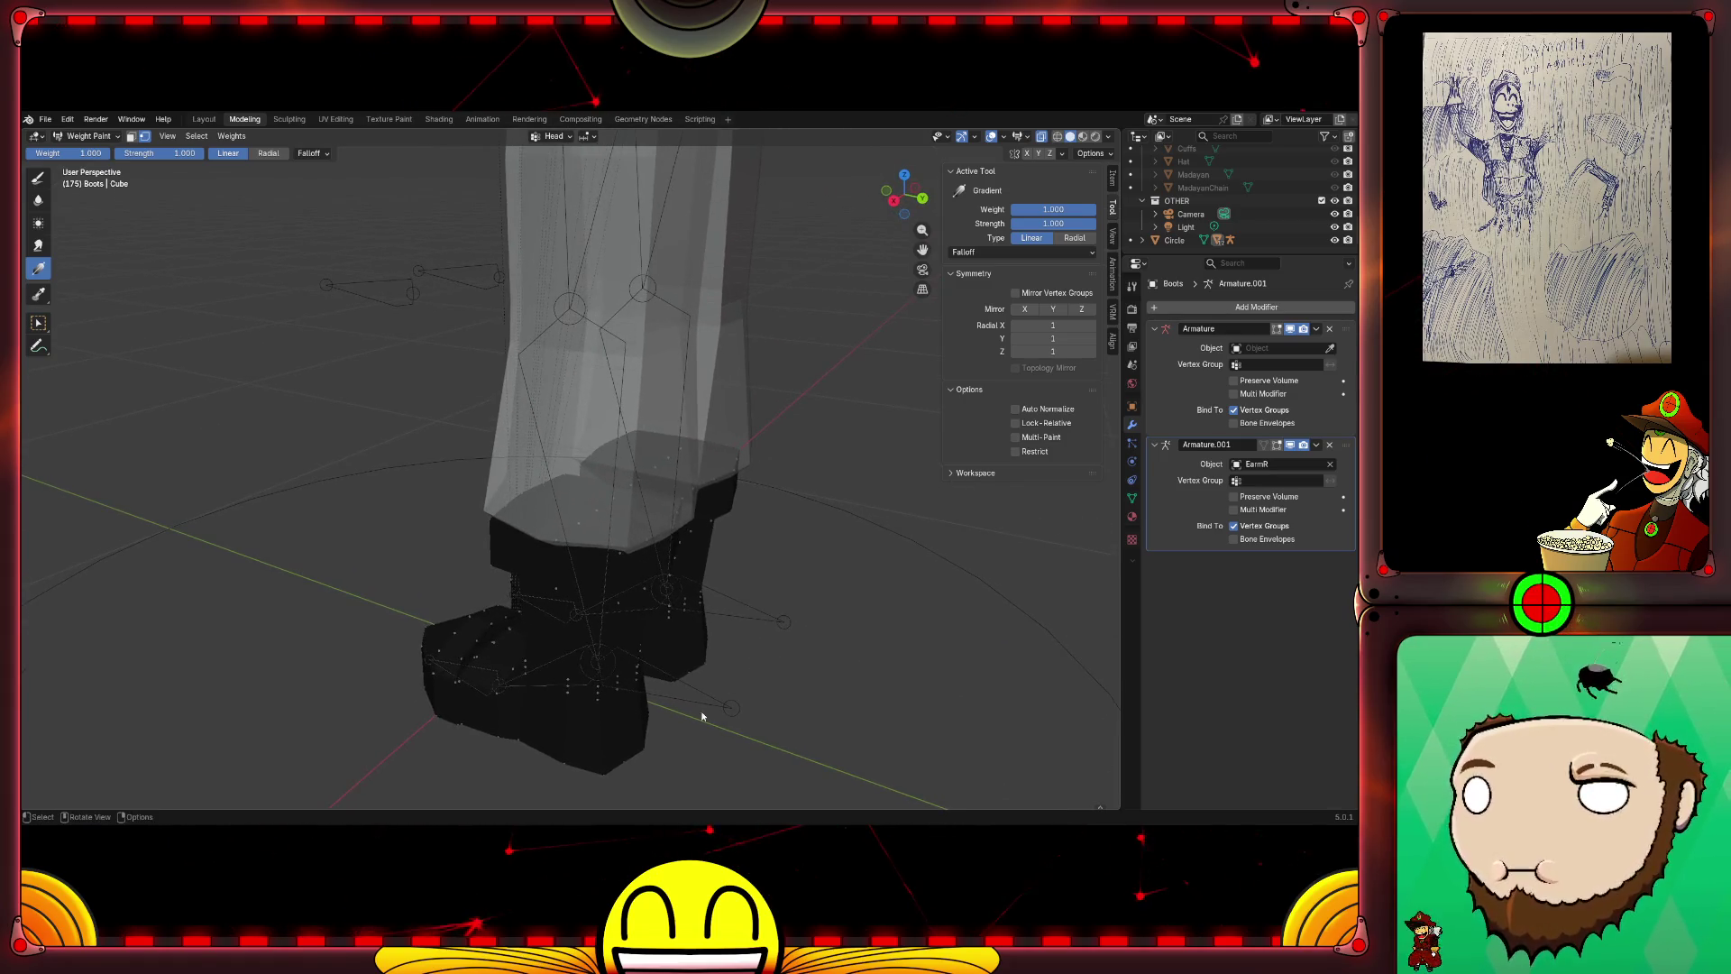
mouse_move(478, 639)
middle_down()
mouse_move(662, 615)
mouse_move(575, 669)
mouse_move(655, 632)
mouse_move(580, 712)
mouse_move(698, 638)
middle_up()
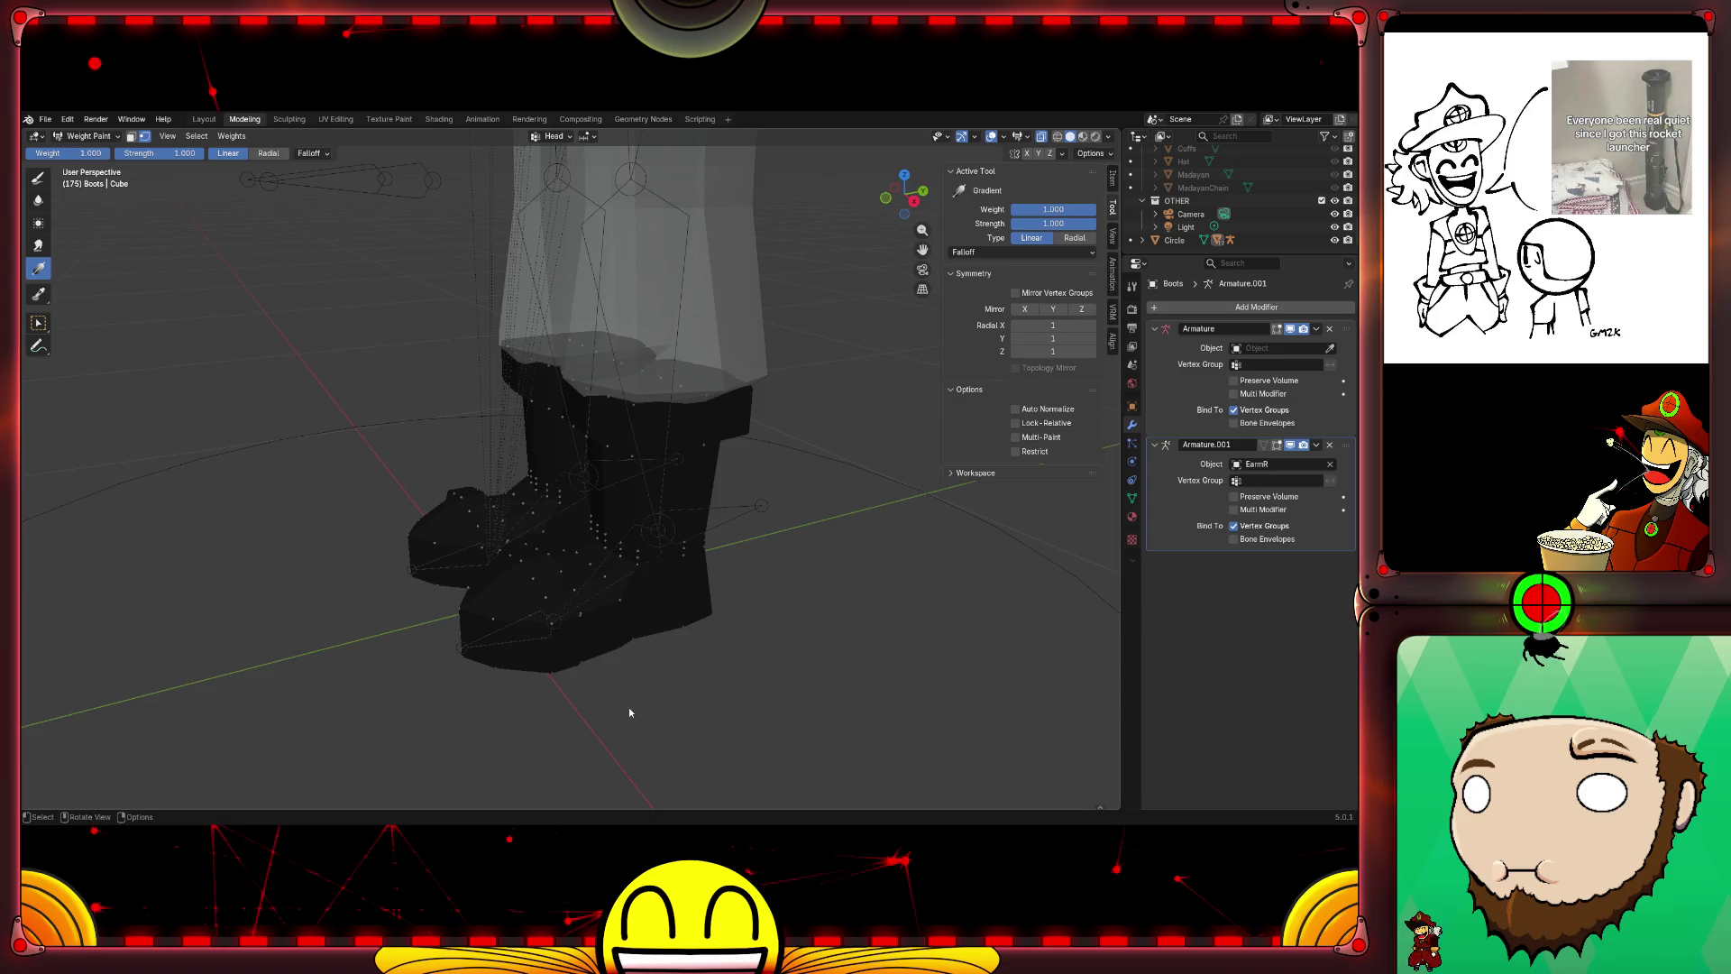
middle_drag(630, 708, 733, 699)
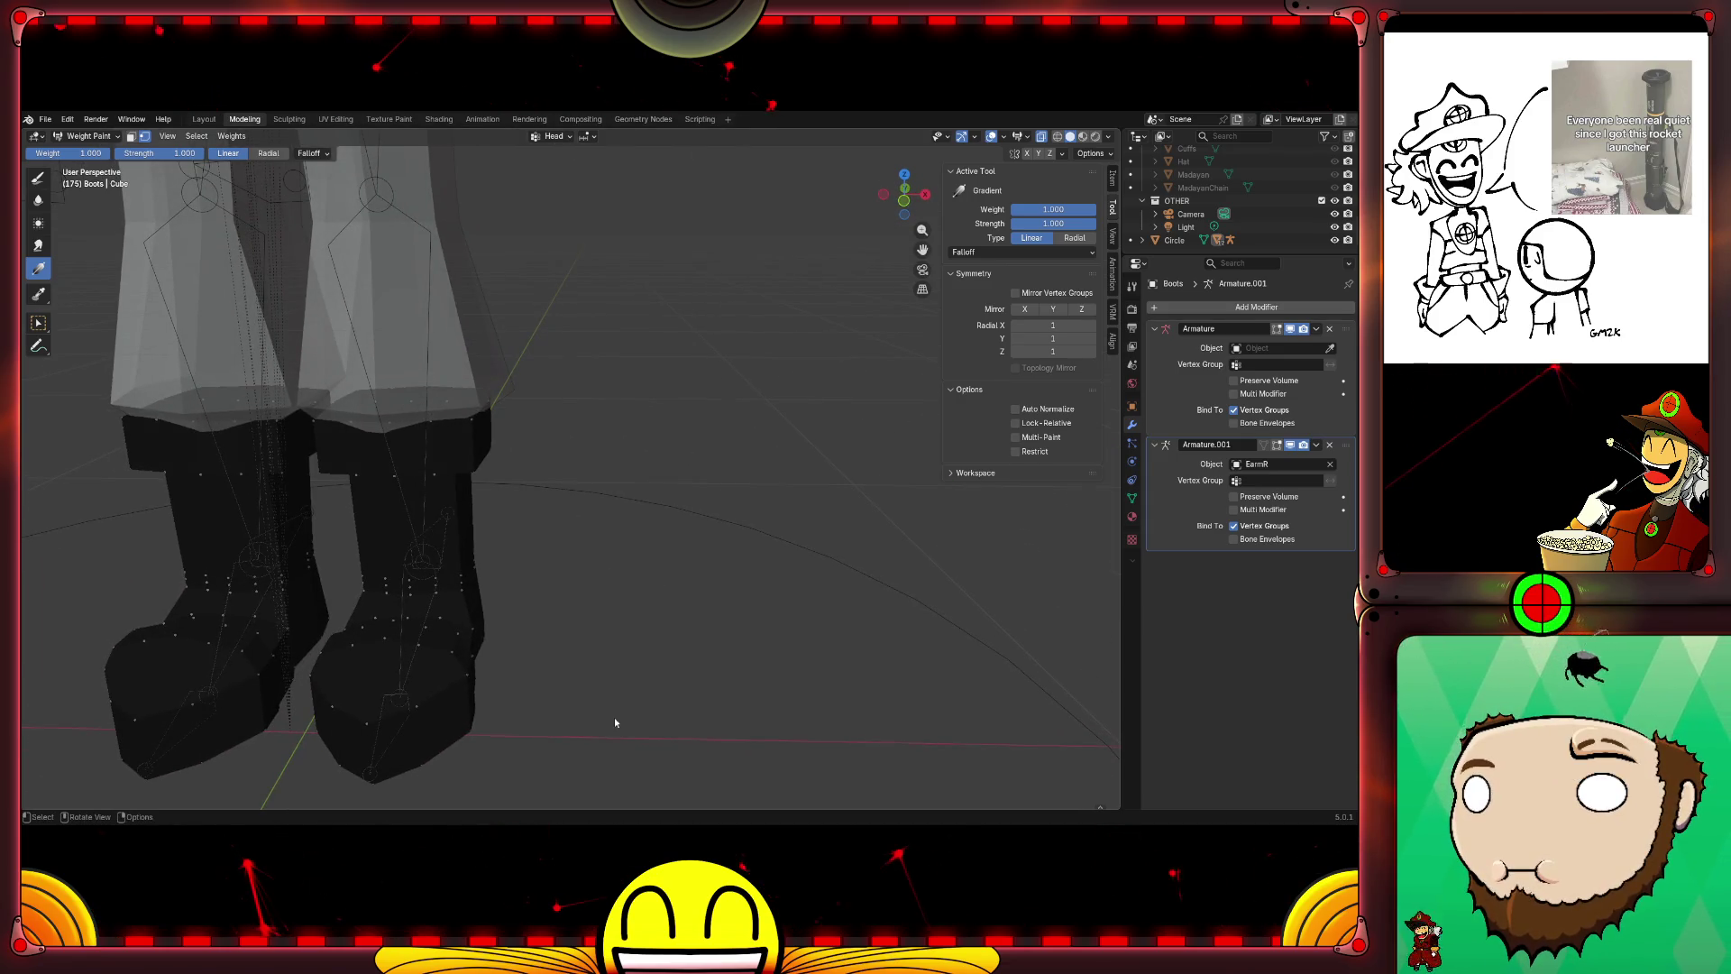
mouse_move(614, 671)
middle_down()
mouse_move(716, 598)
mouse_move(680, 645)
middle_up()
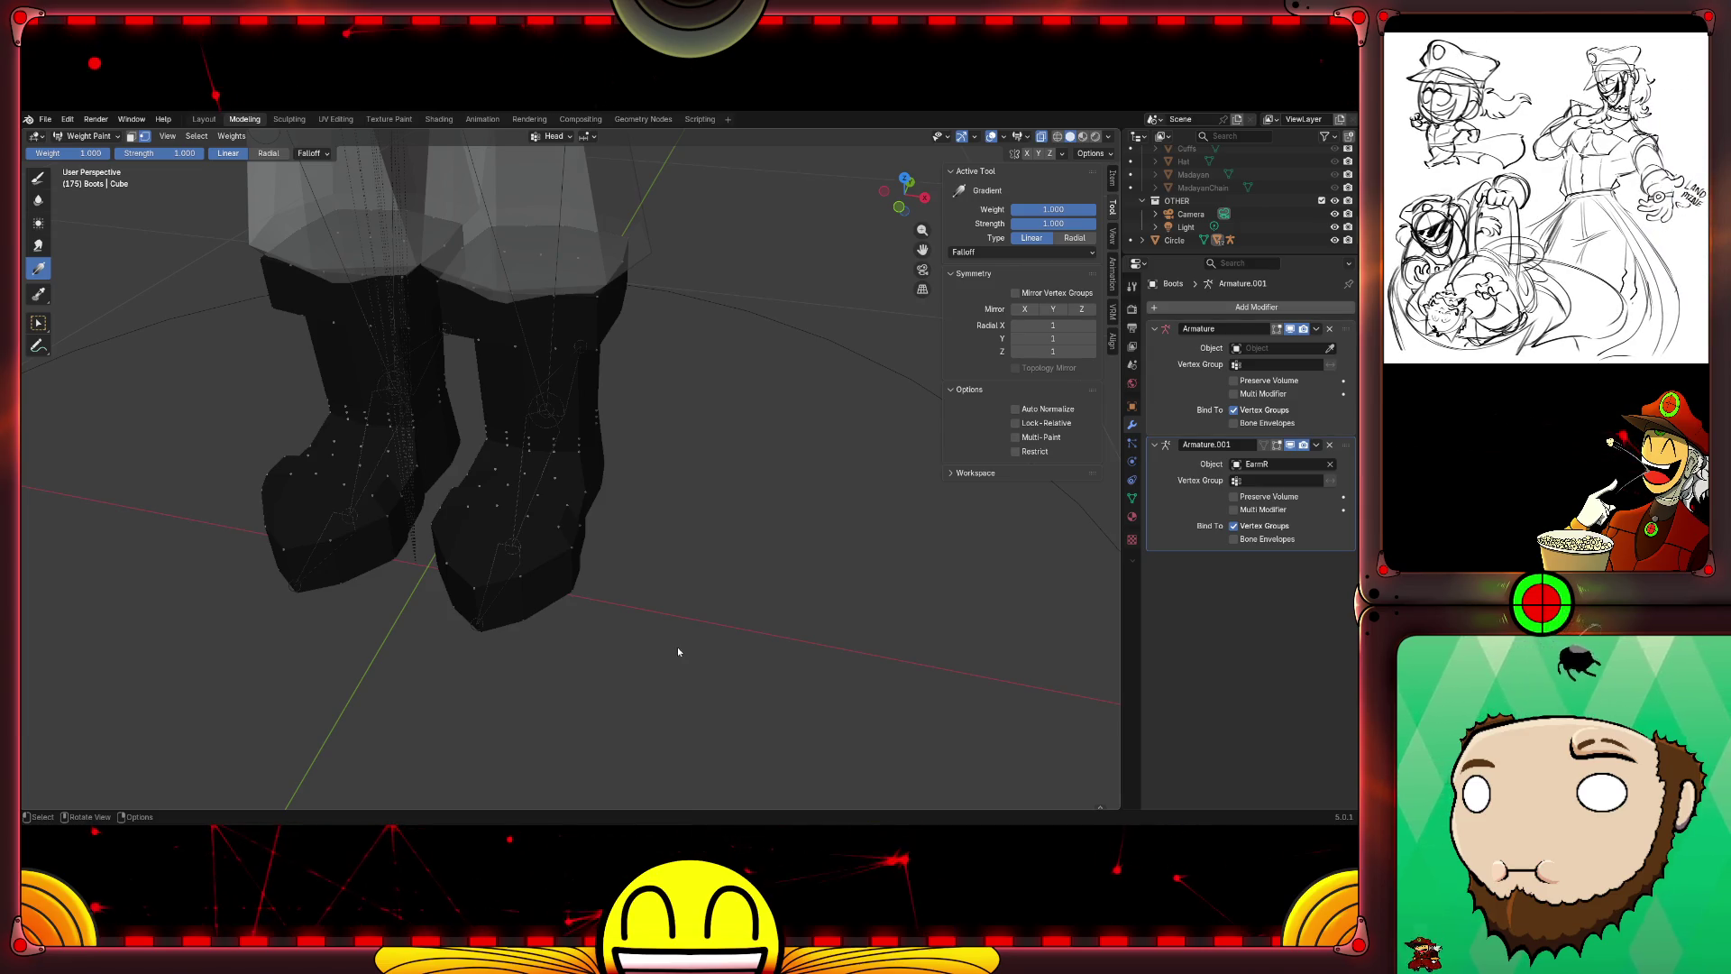
mouse_move(795, 577)
middle_down()
mouse_move(648, 521)
mouse_move(621, 538)
mouse_move(714, 618)
mouse_move(559, 548)
mouse_move(634, 641)
mouse_move(623, 628)
mouse_move(718, 651)
middle_up()
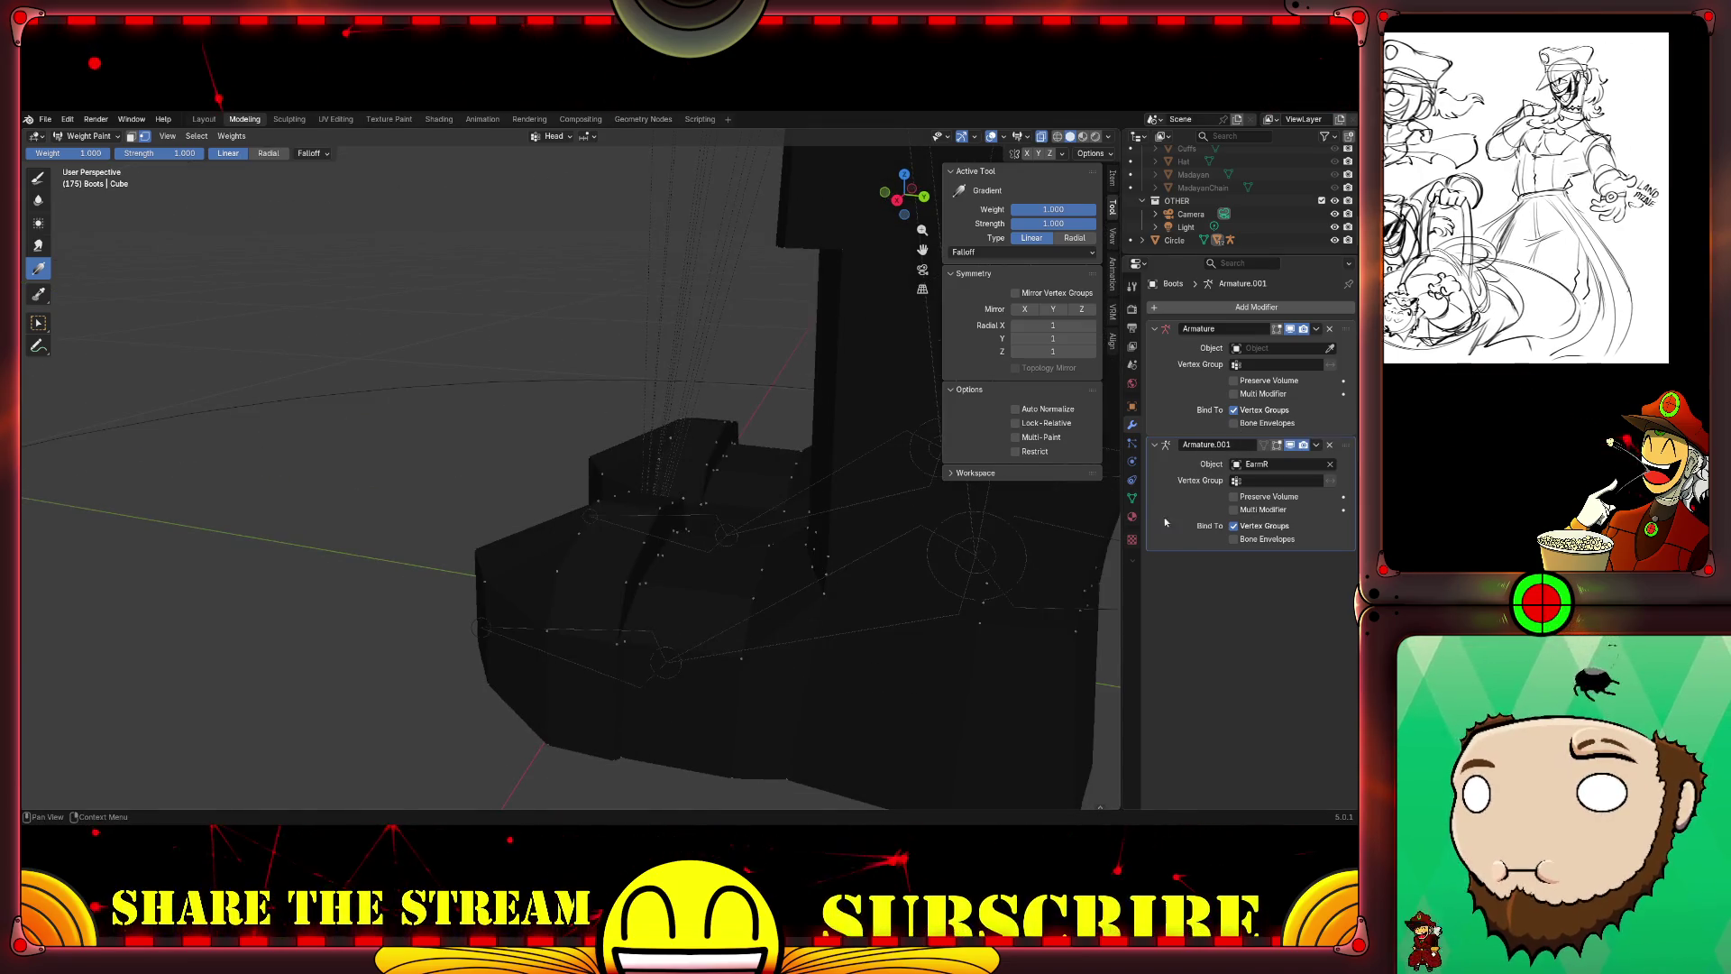
Step: Select the Foot.R vertex group in Object Data and inspect its red weights on one boot
click(1132, 497)
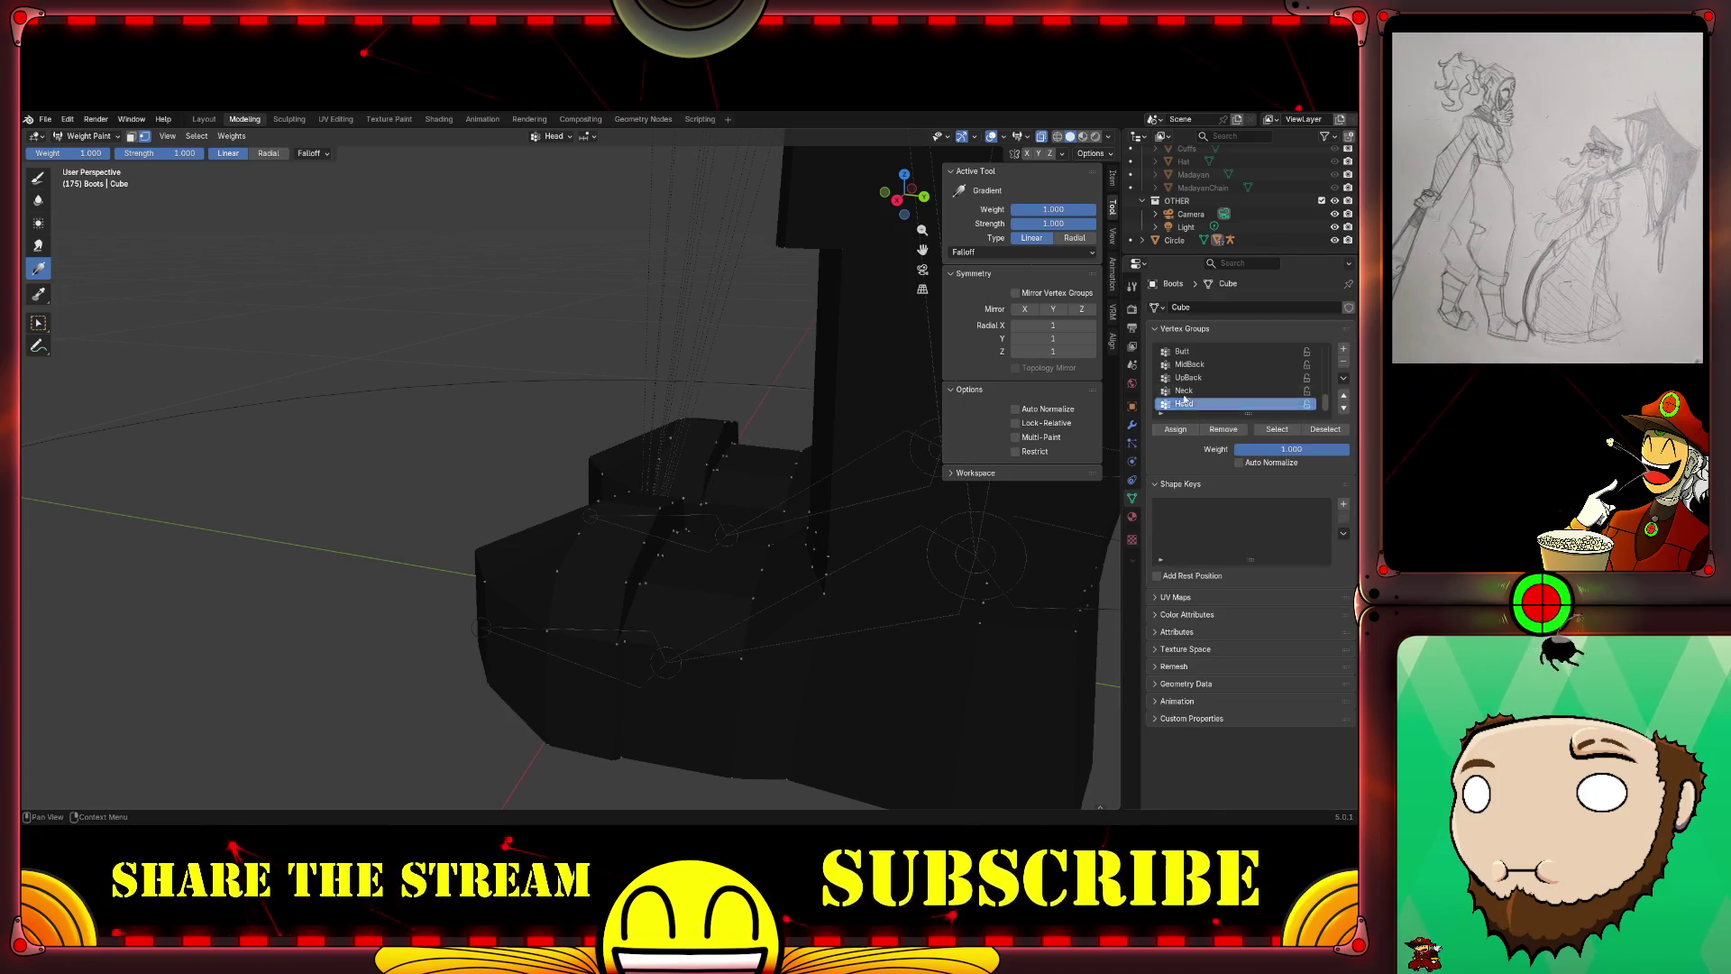
scroll(1207, 372, down, 5)
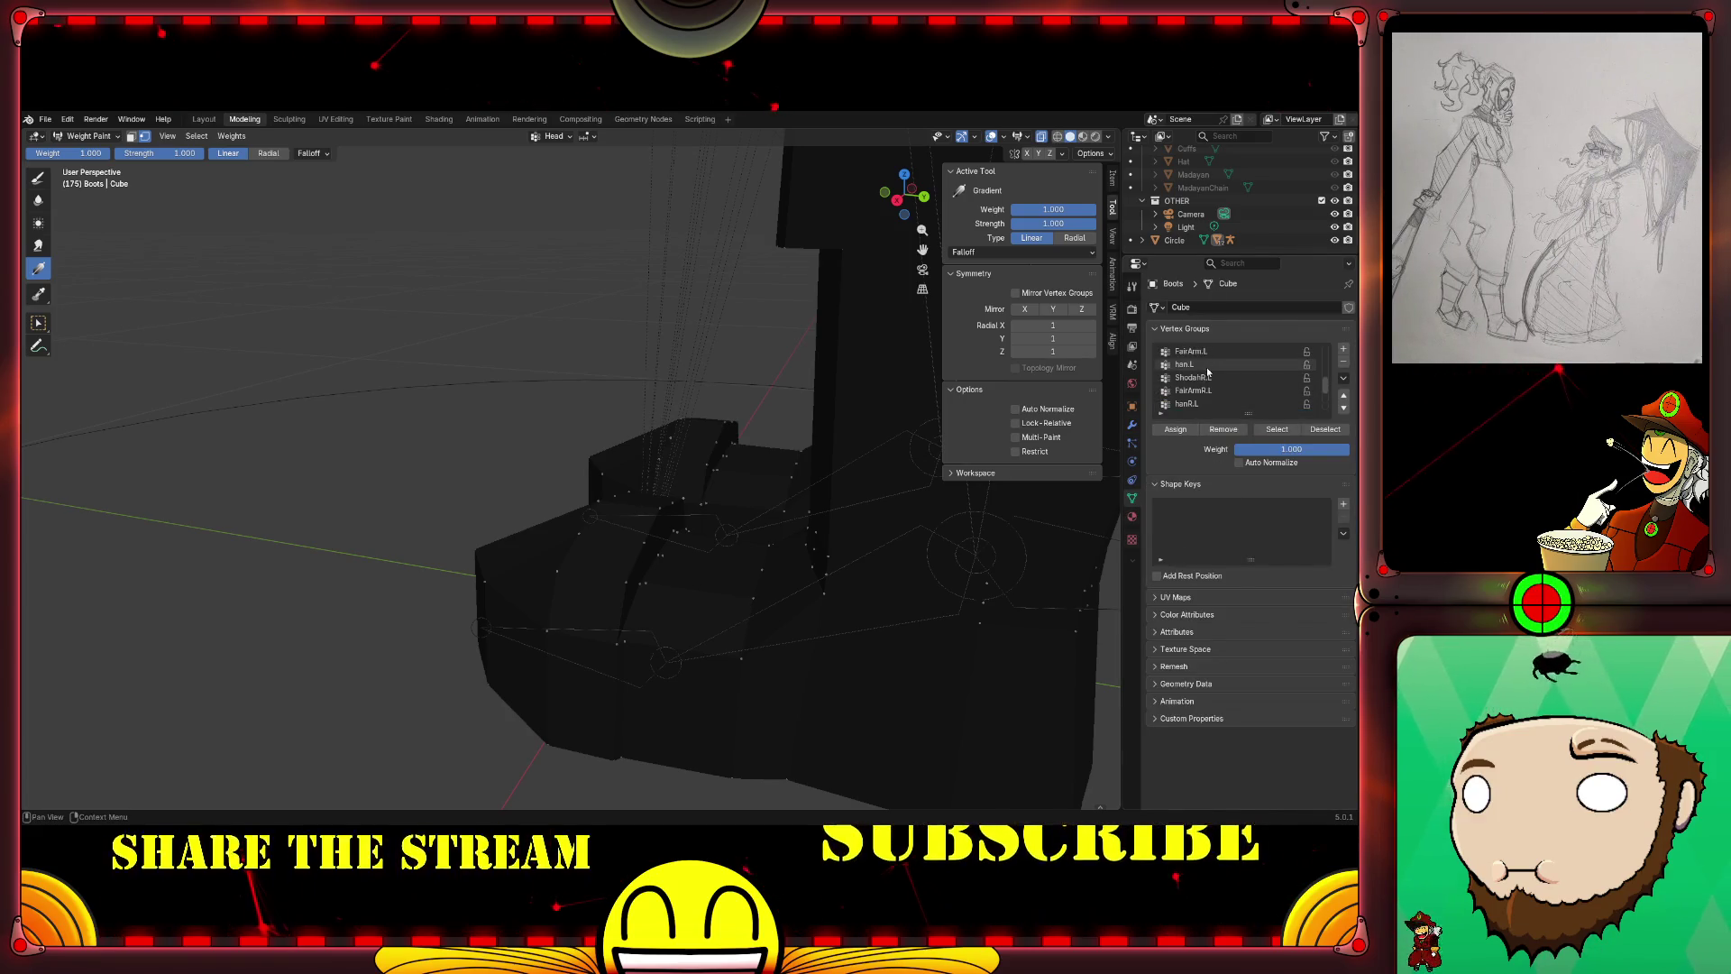
scroll(1244, 400, up, 2)
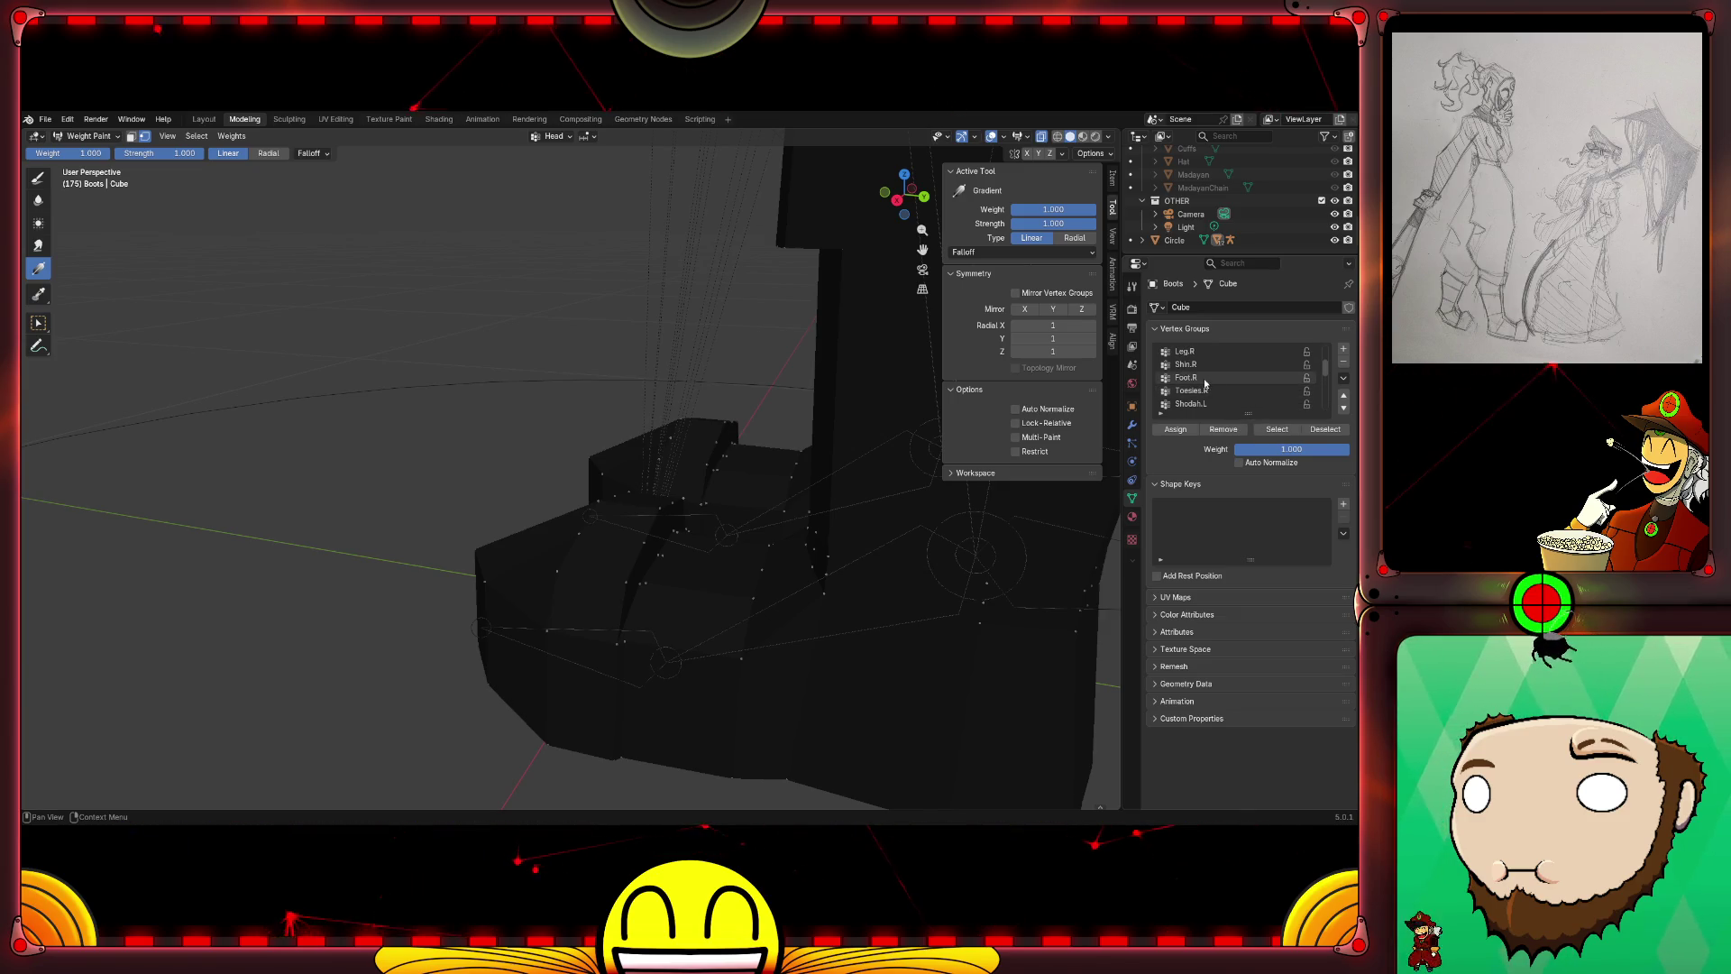
click(1205, 380)
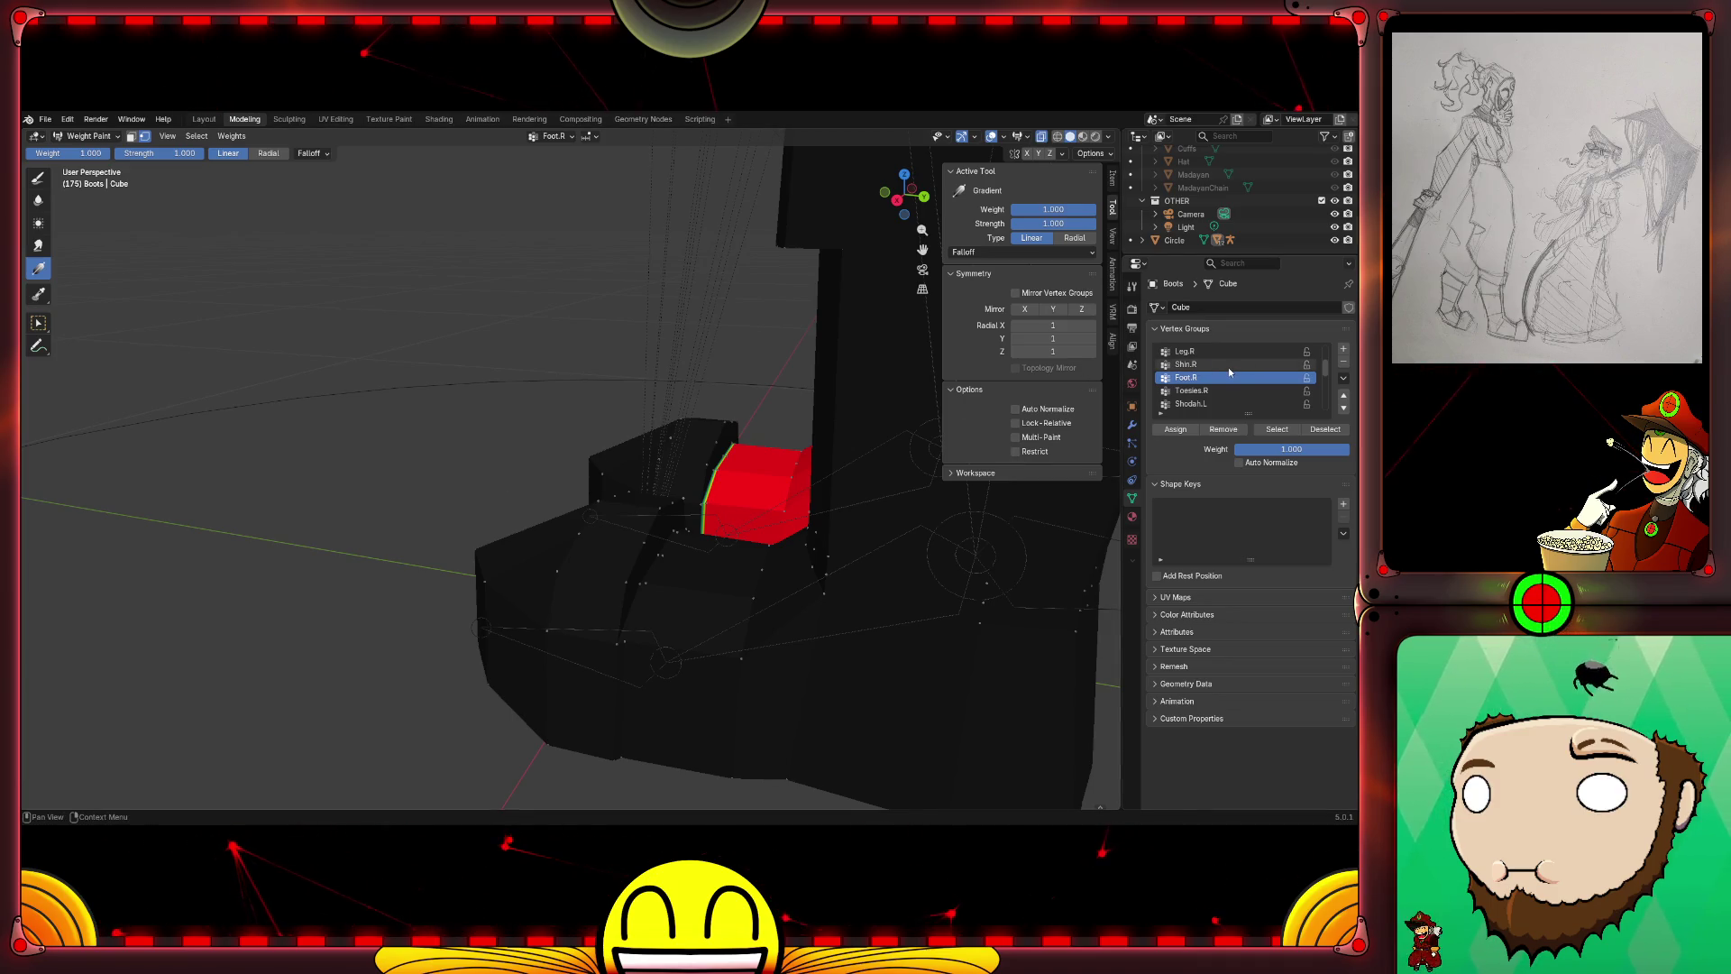
middle_drag(677, 474, 569, 406)
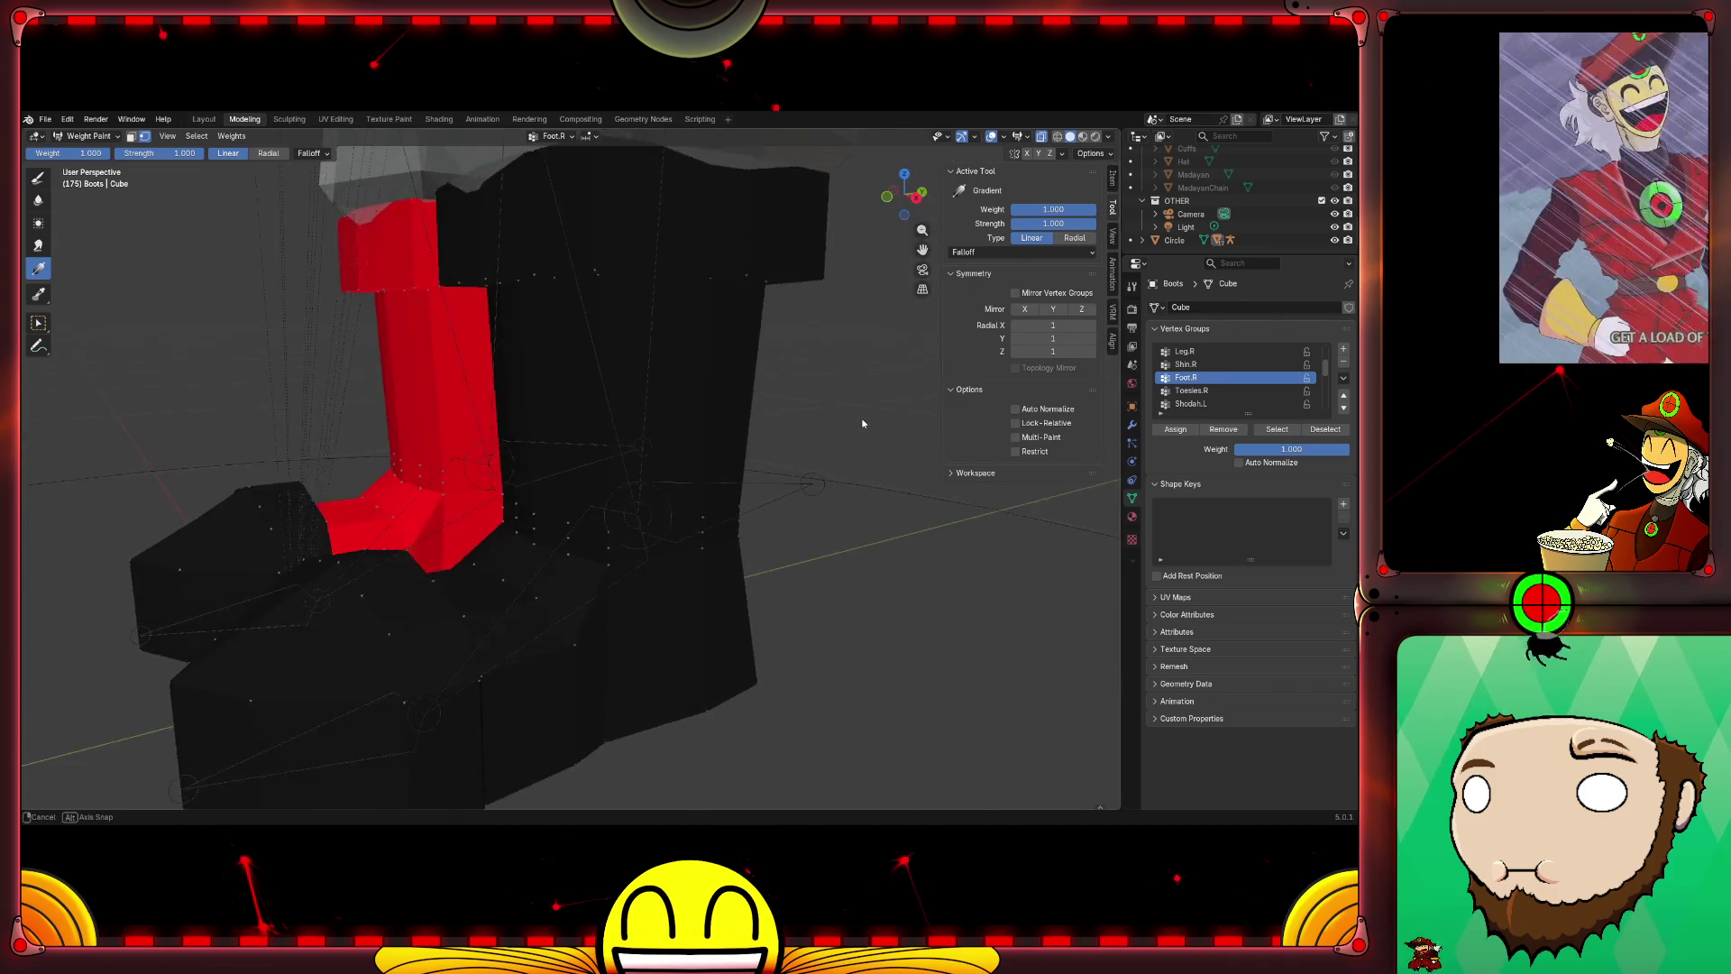
mouse_move(632, 476)
middle_down()
mouse_move(703, 433)
mouse_move(690, 513)
middle_up()
scroll(690, 512, down, 3)
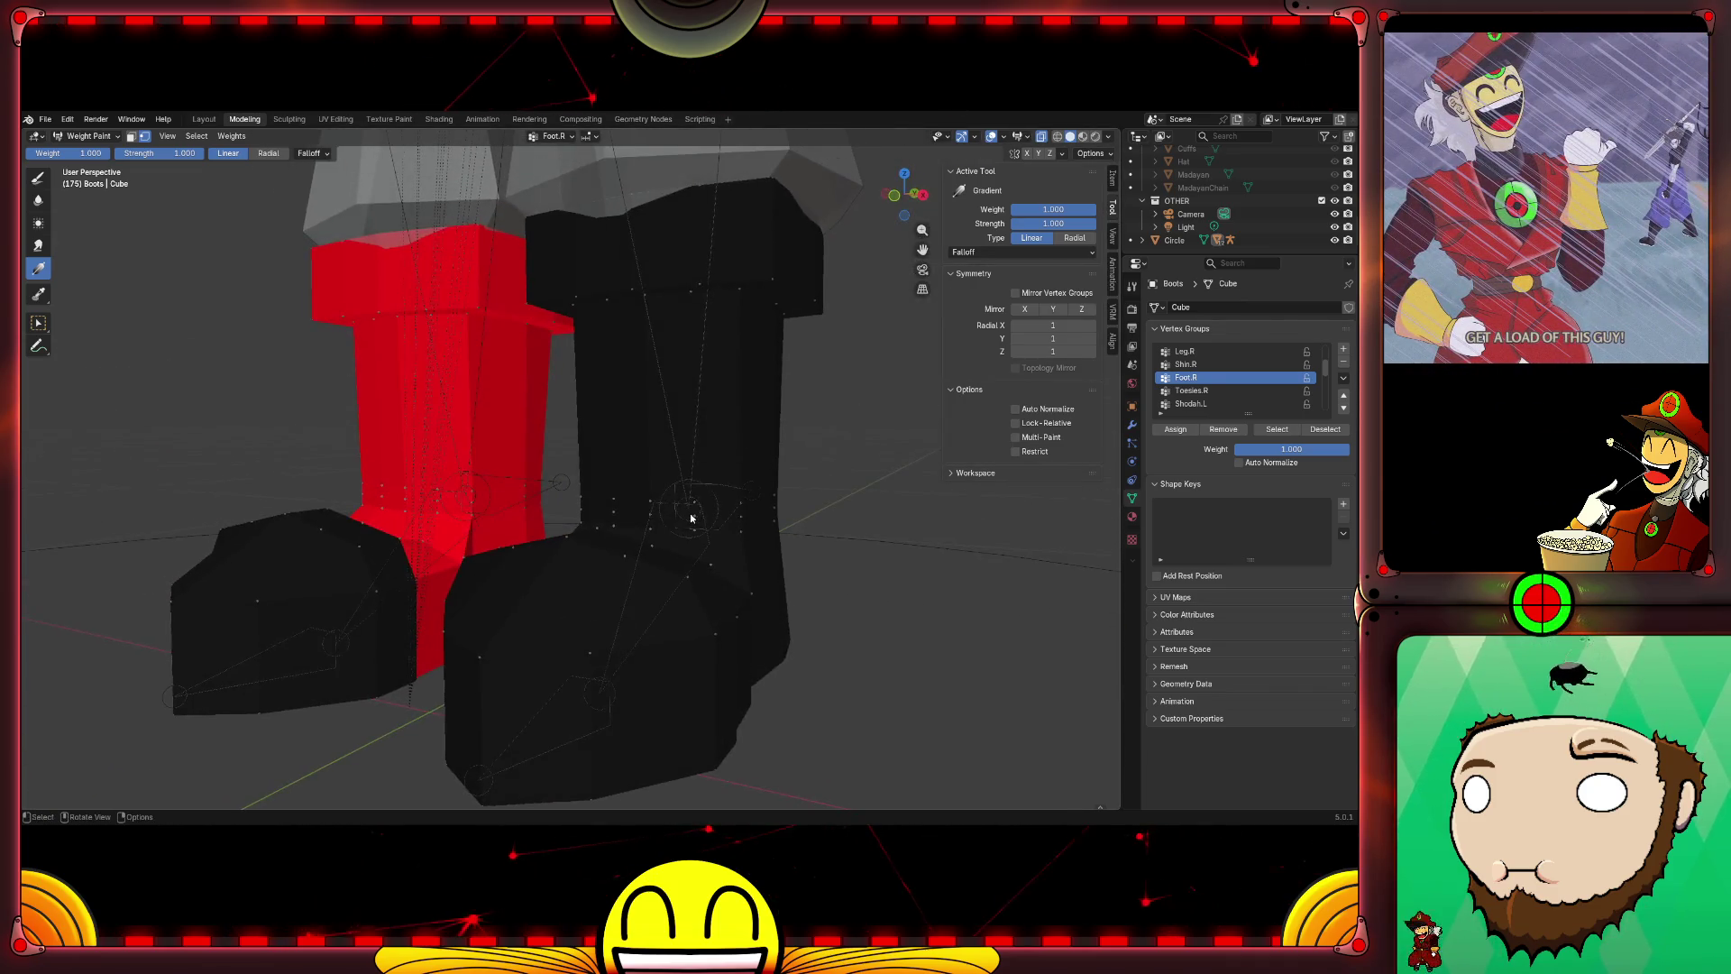
scroll(690, 514, down, 3)
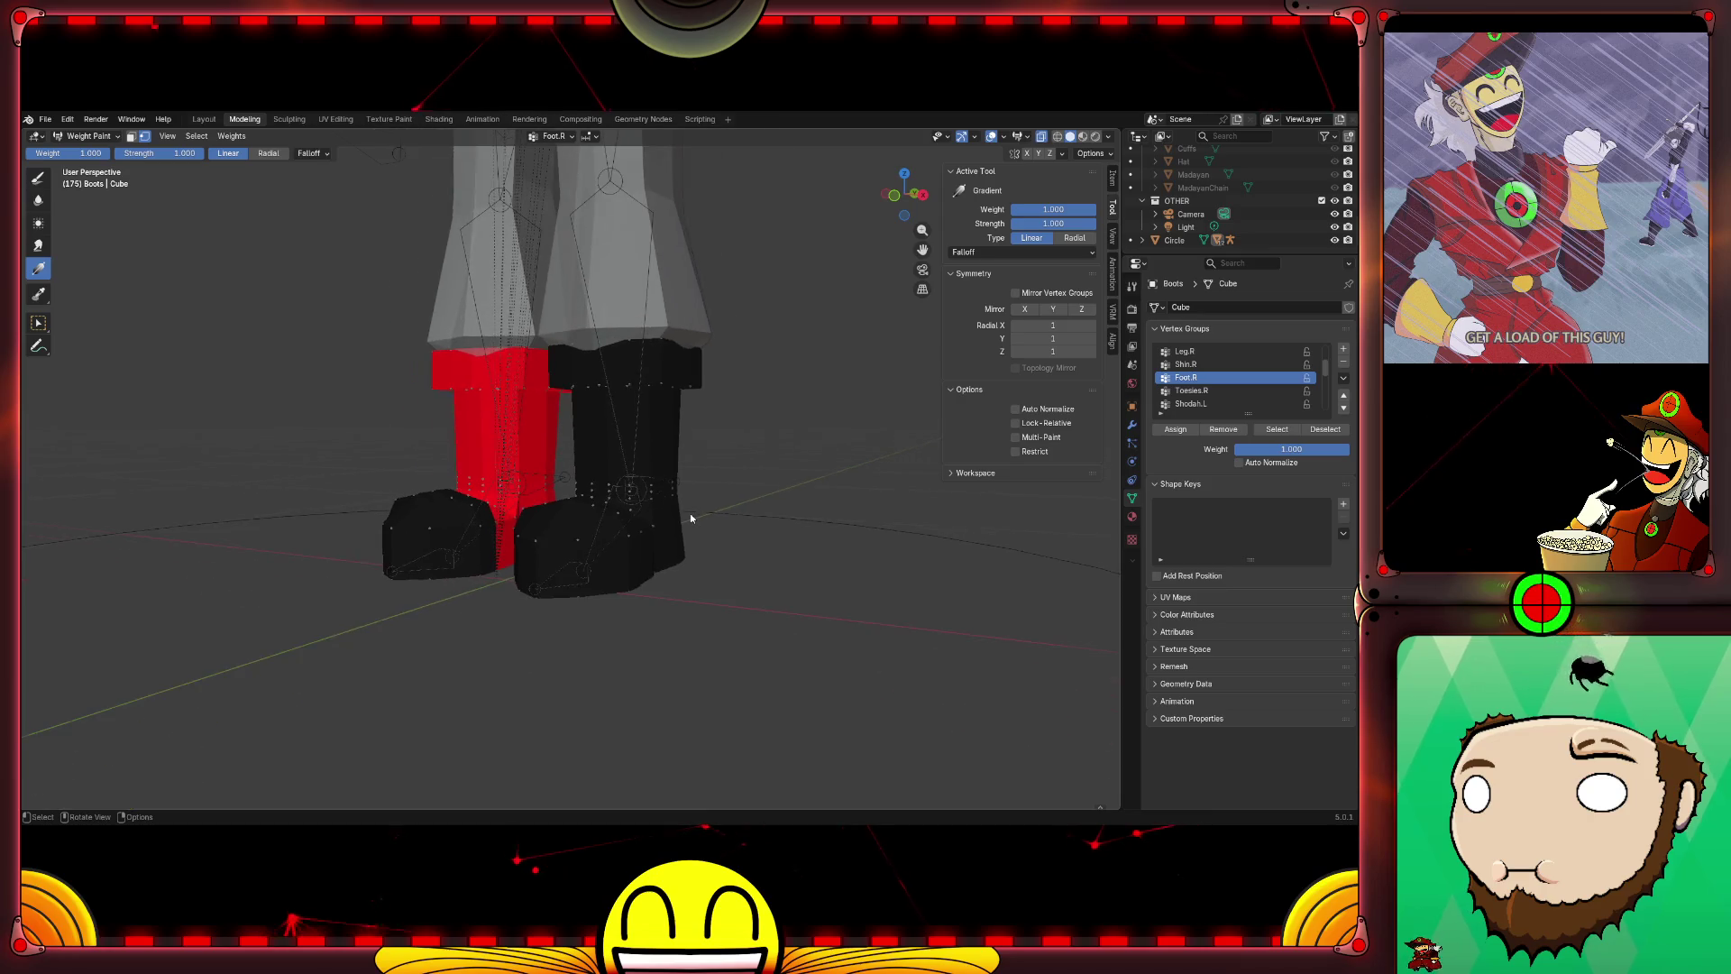
scroll(690, 513, down, 2)
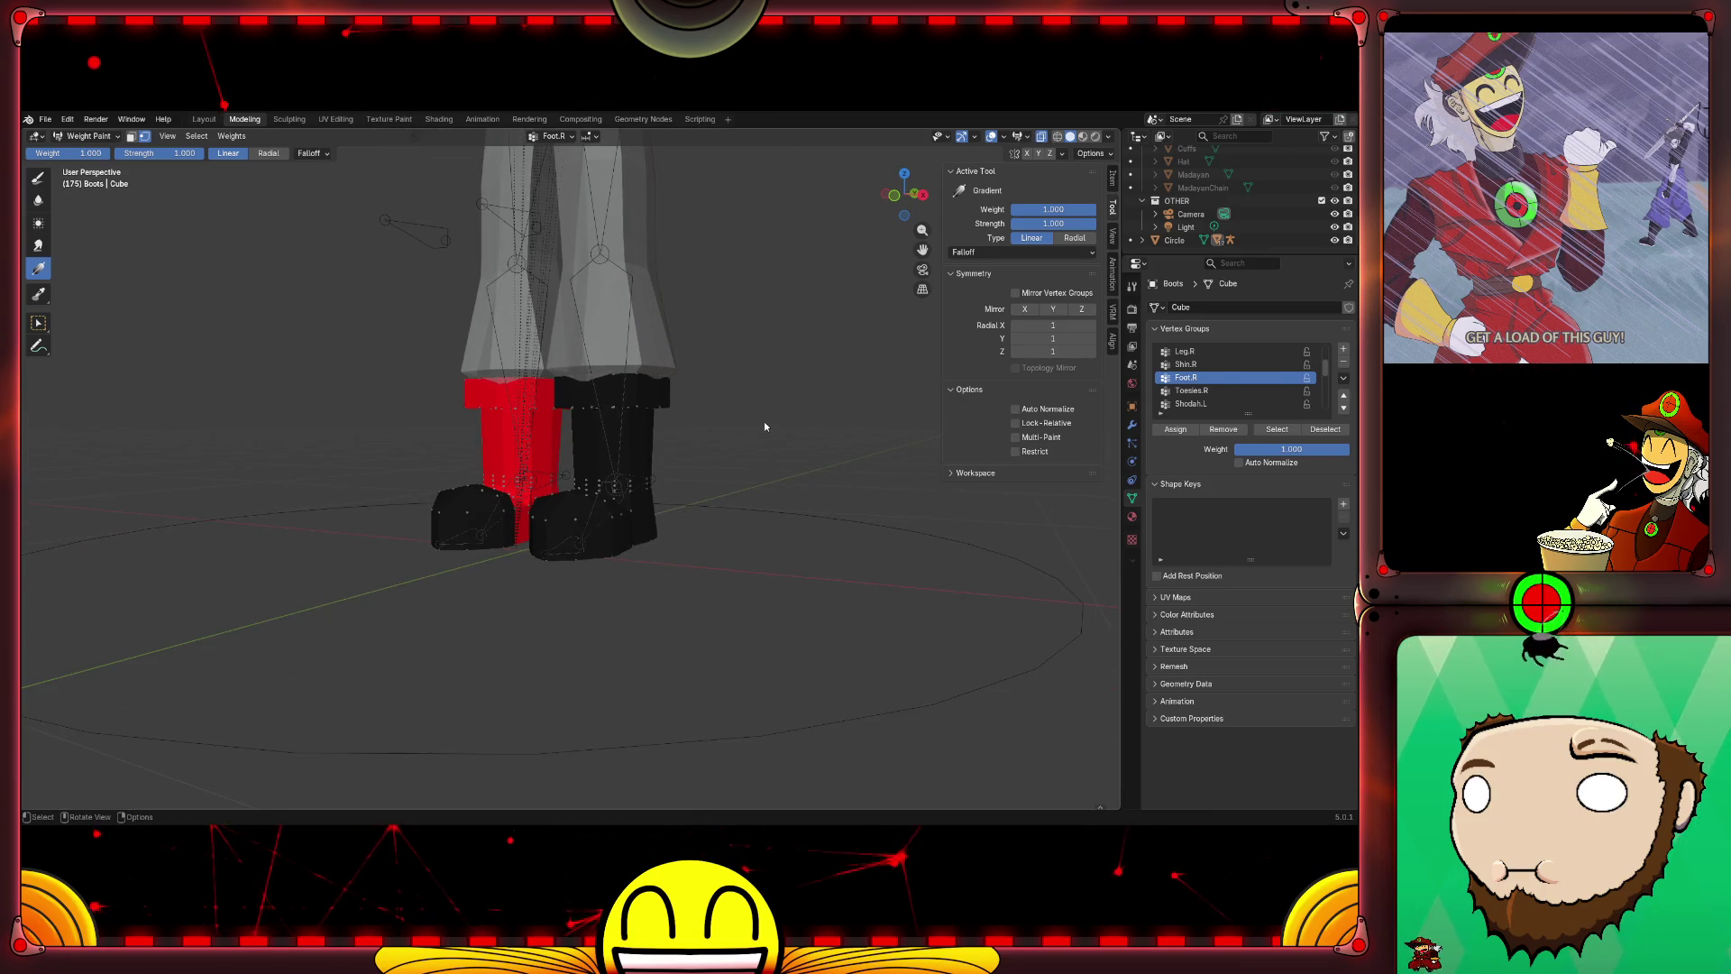
mouse_move(764, 420)
middle_down()
mouse_move(713, 441)
mouse_move(827, 422)
mouse_move(653, 448)
middle_up()
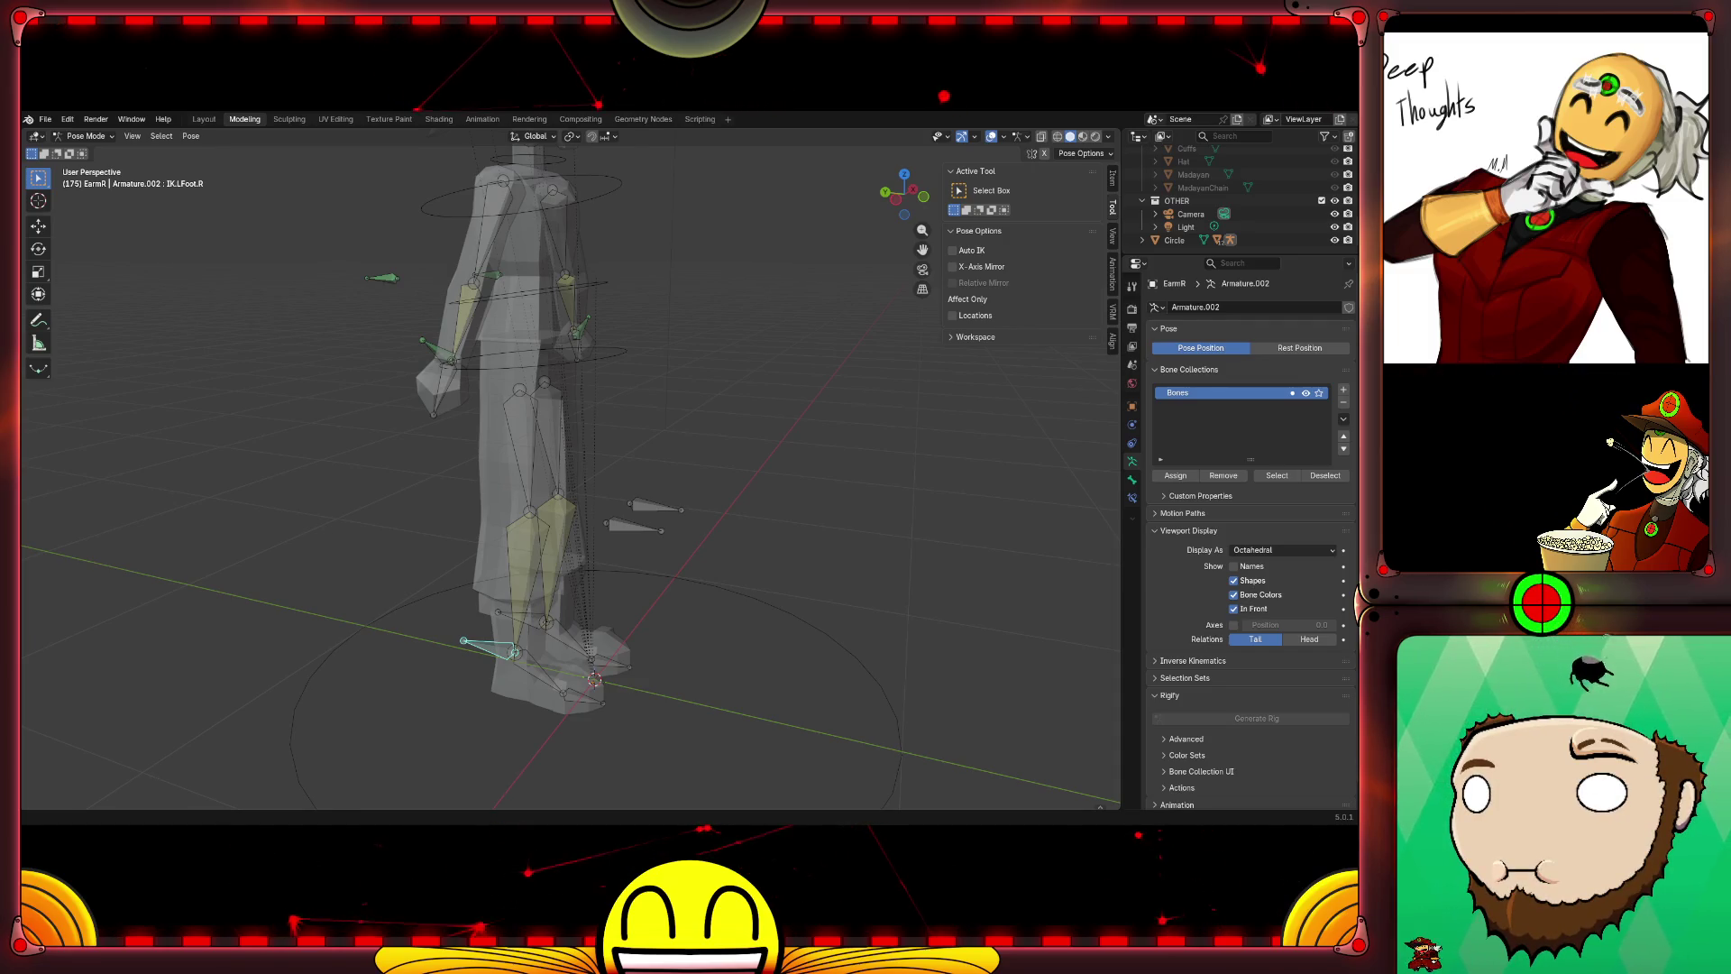
Step: Grab the IK.Arm.L bone and place it in a new position to test the arm
click(431, 345)
key(g)
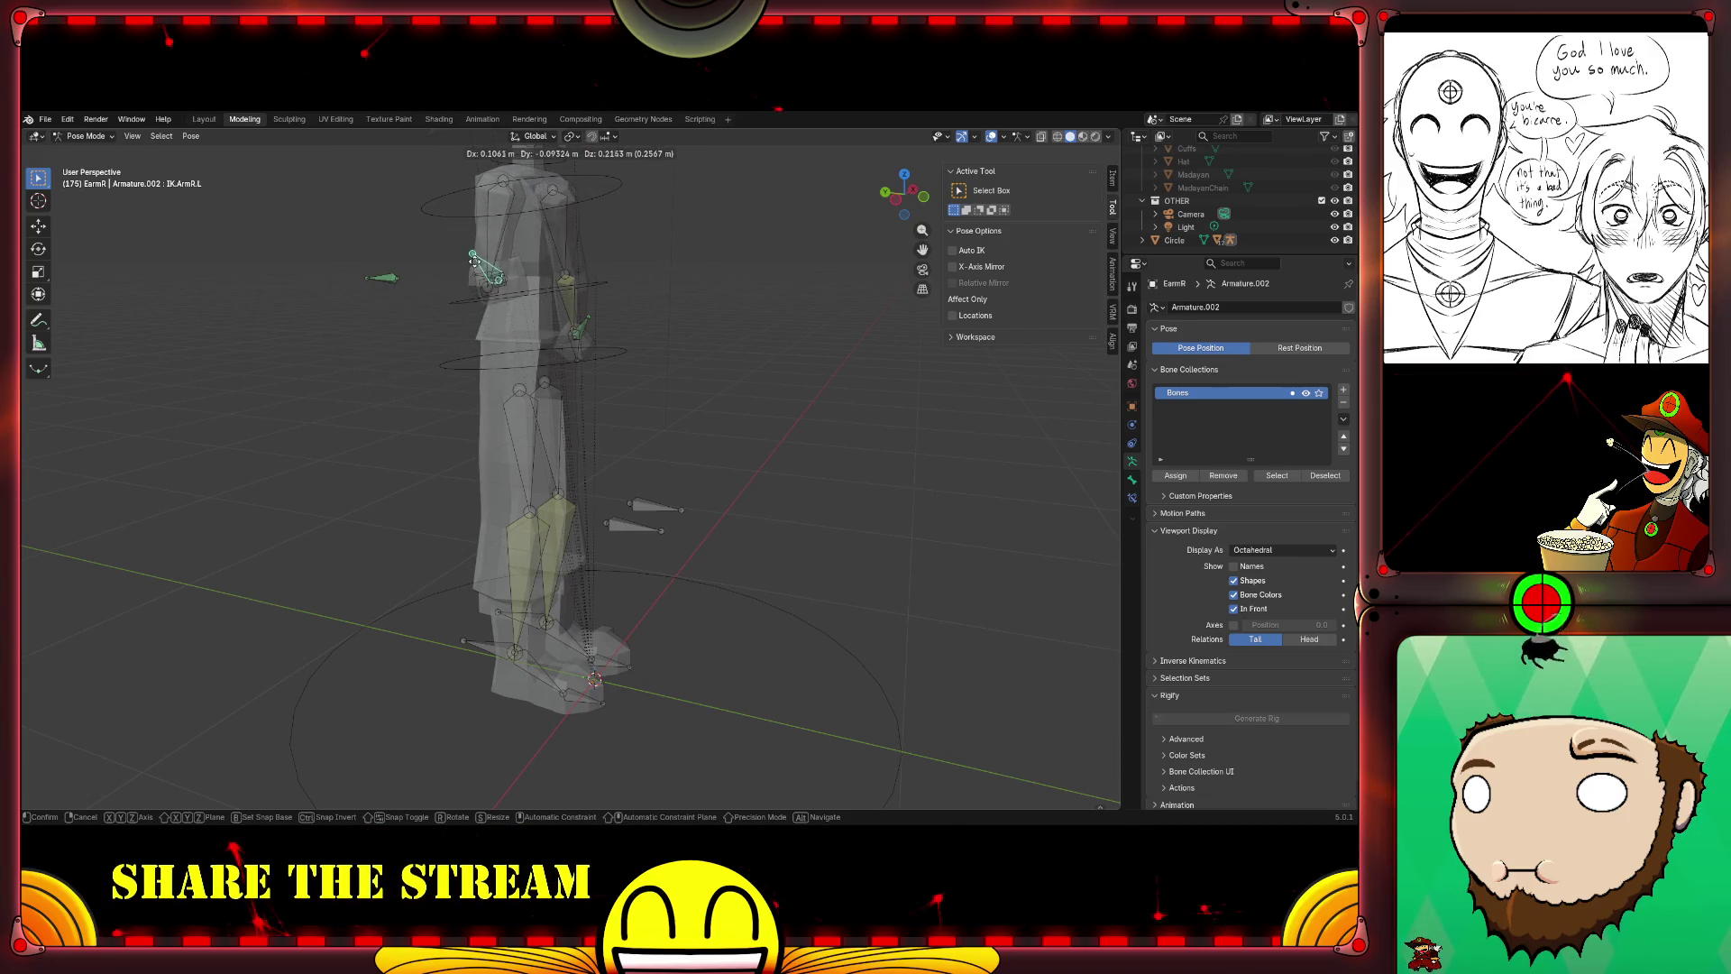
click(431, 321)
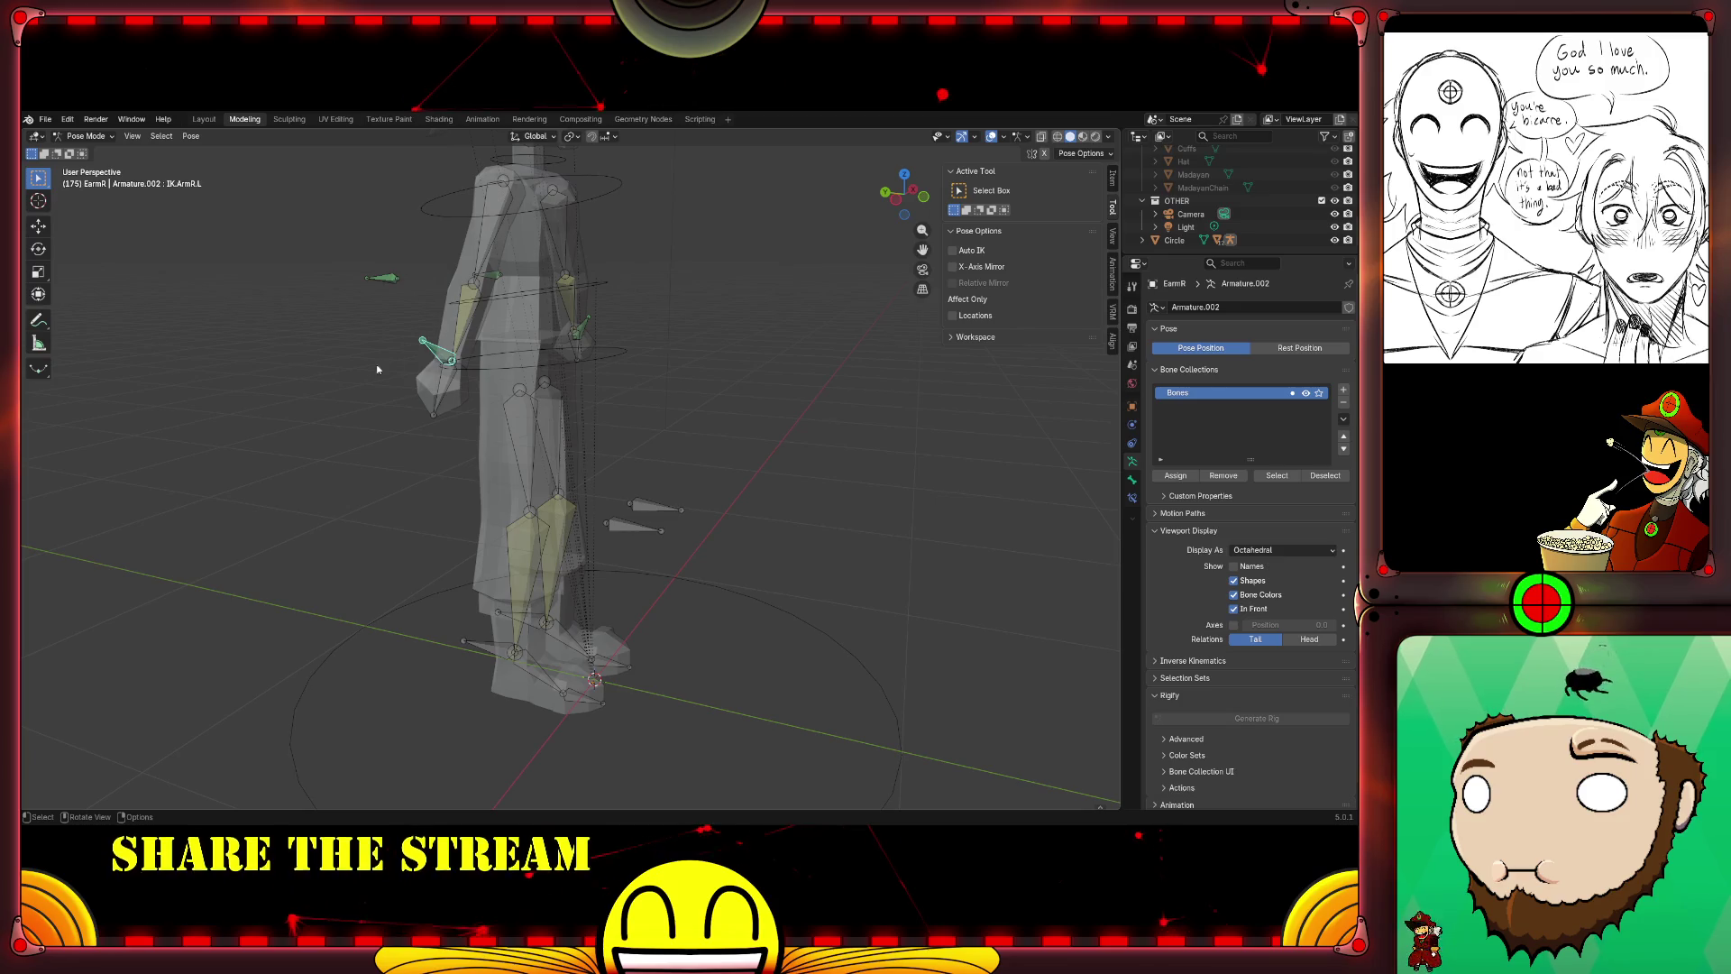
middle_drag(609, 406, 332, 392)
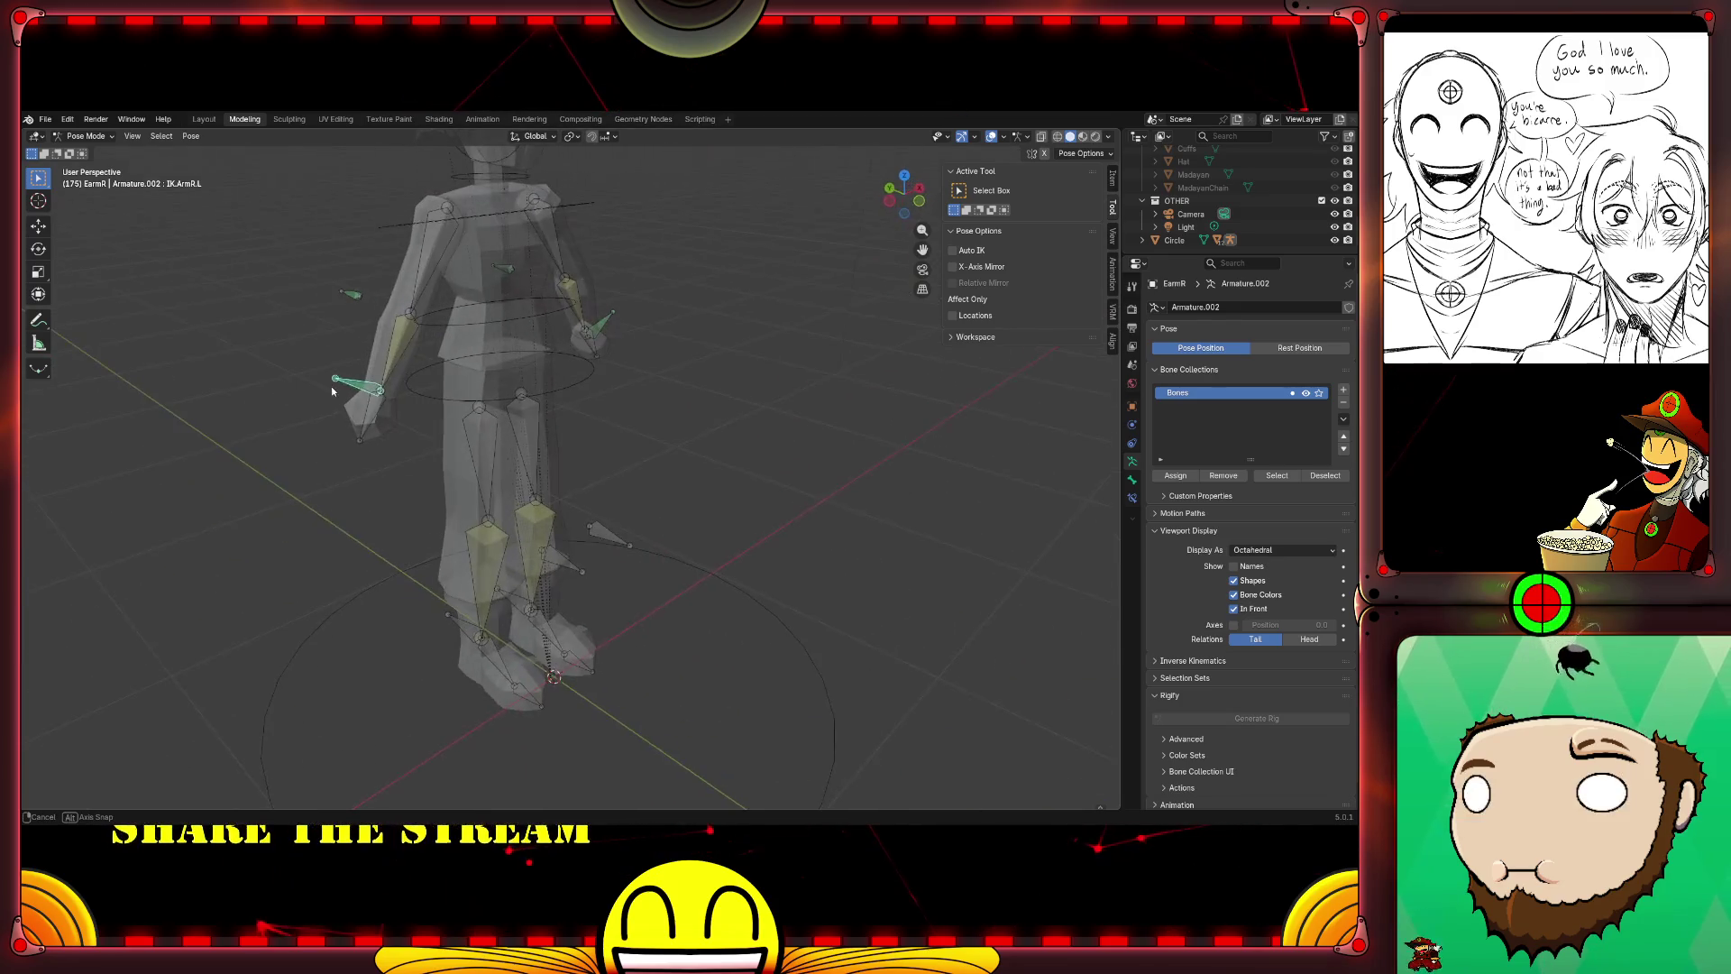
middle_drag(786, 432, 740, 420)
Step: Move the Butt hip bone to test the upper body, then undo the move
click(559, 380)
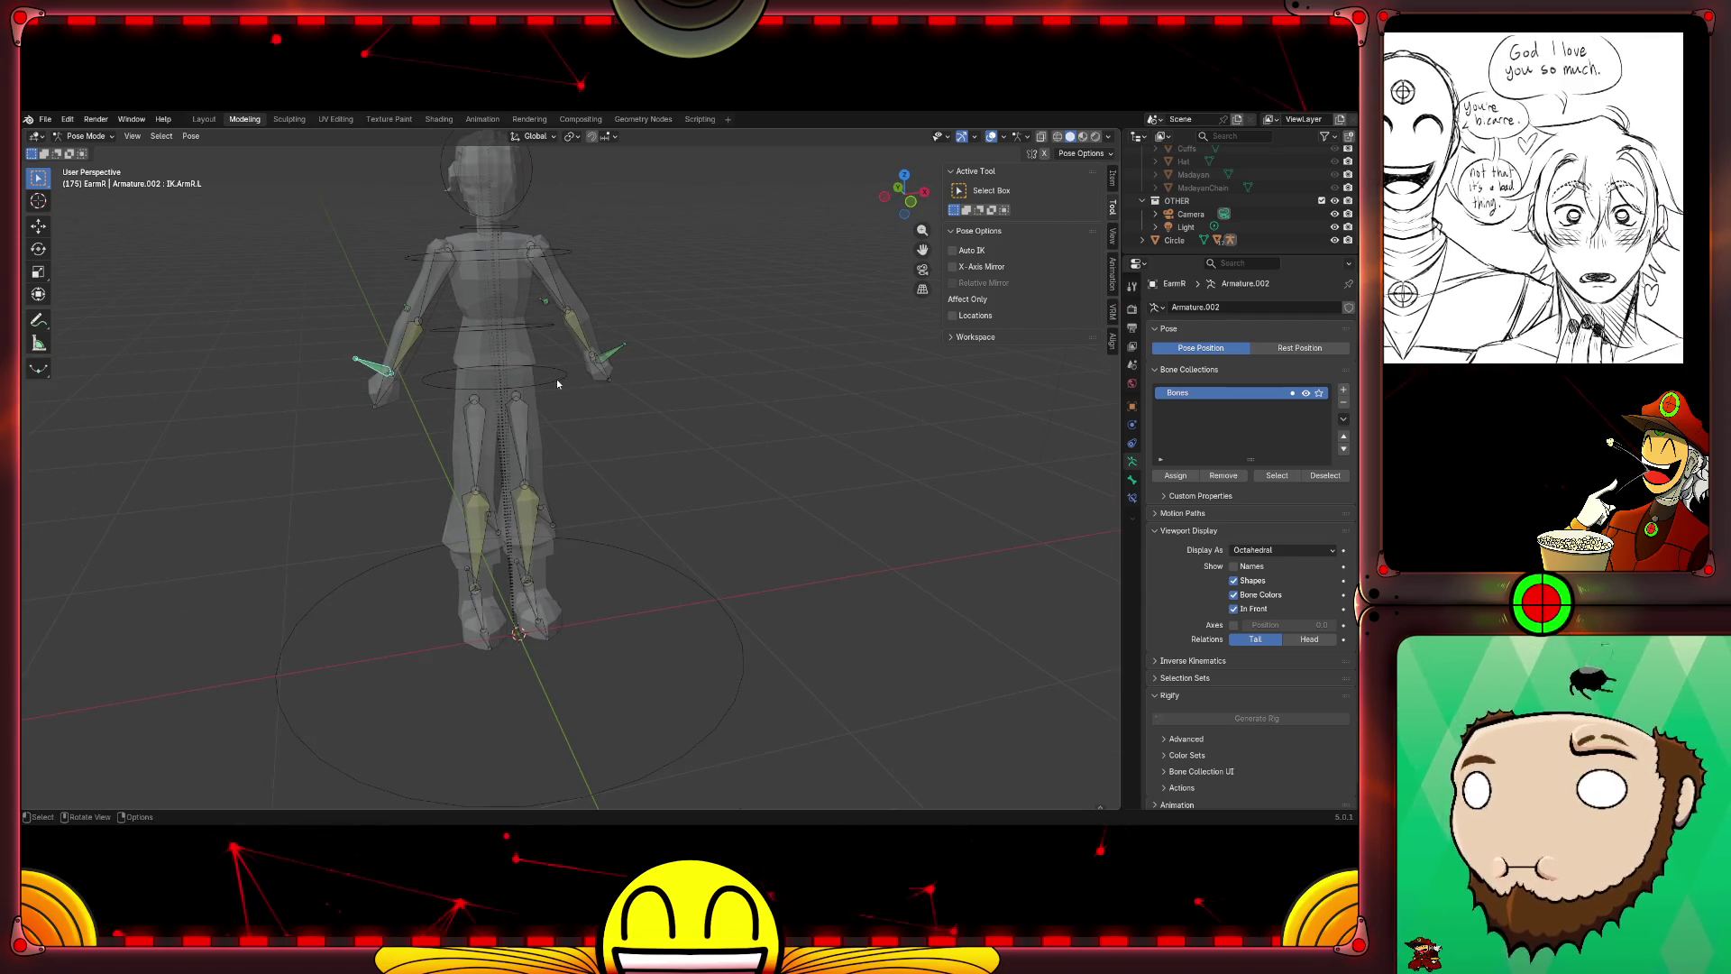
middle_drag(557, 383, 427, 437)
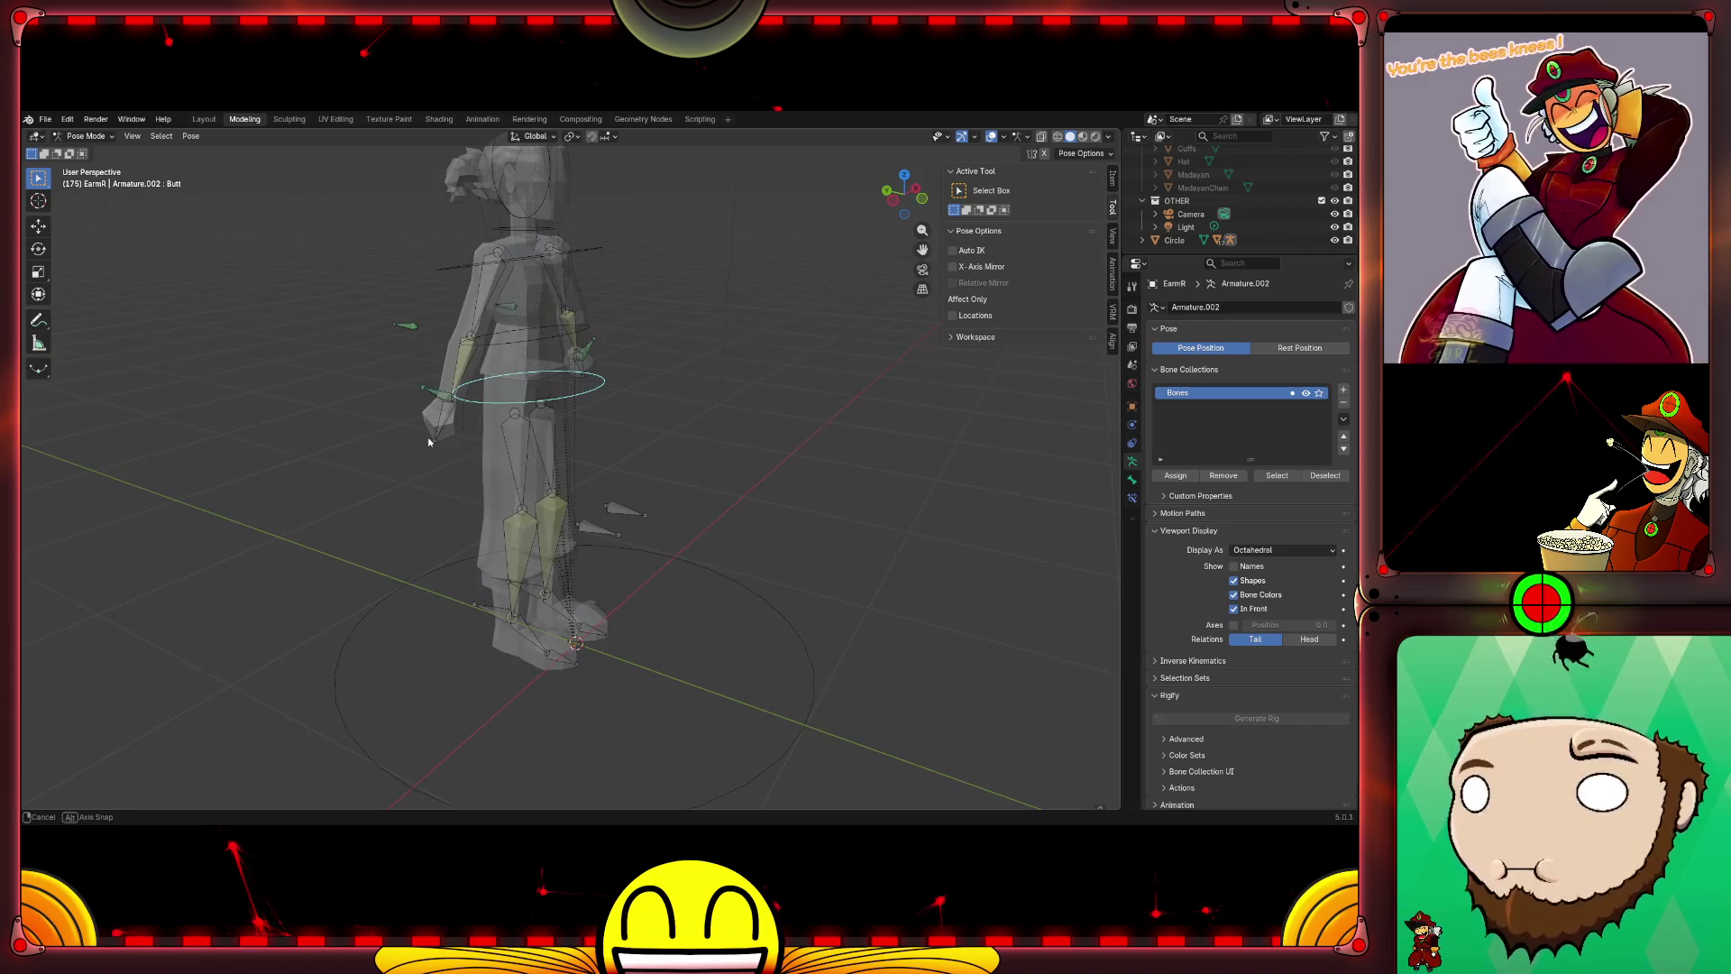
key(g)
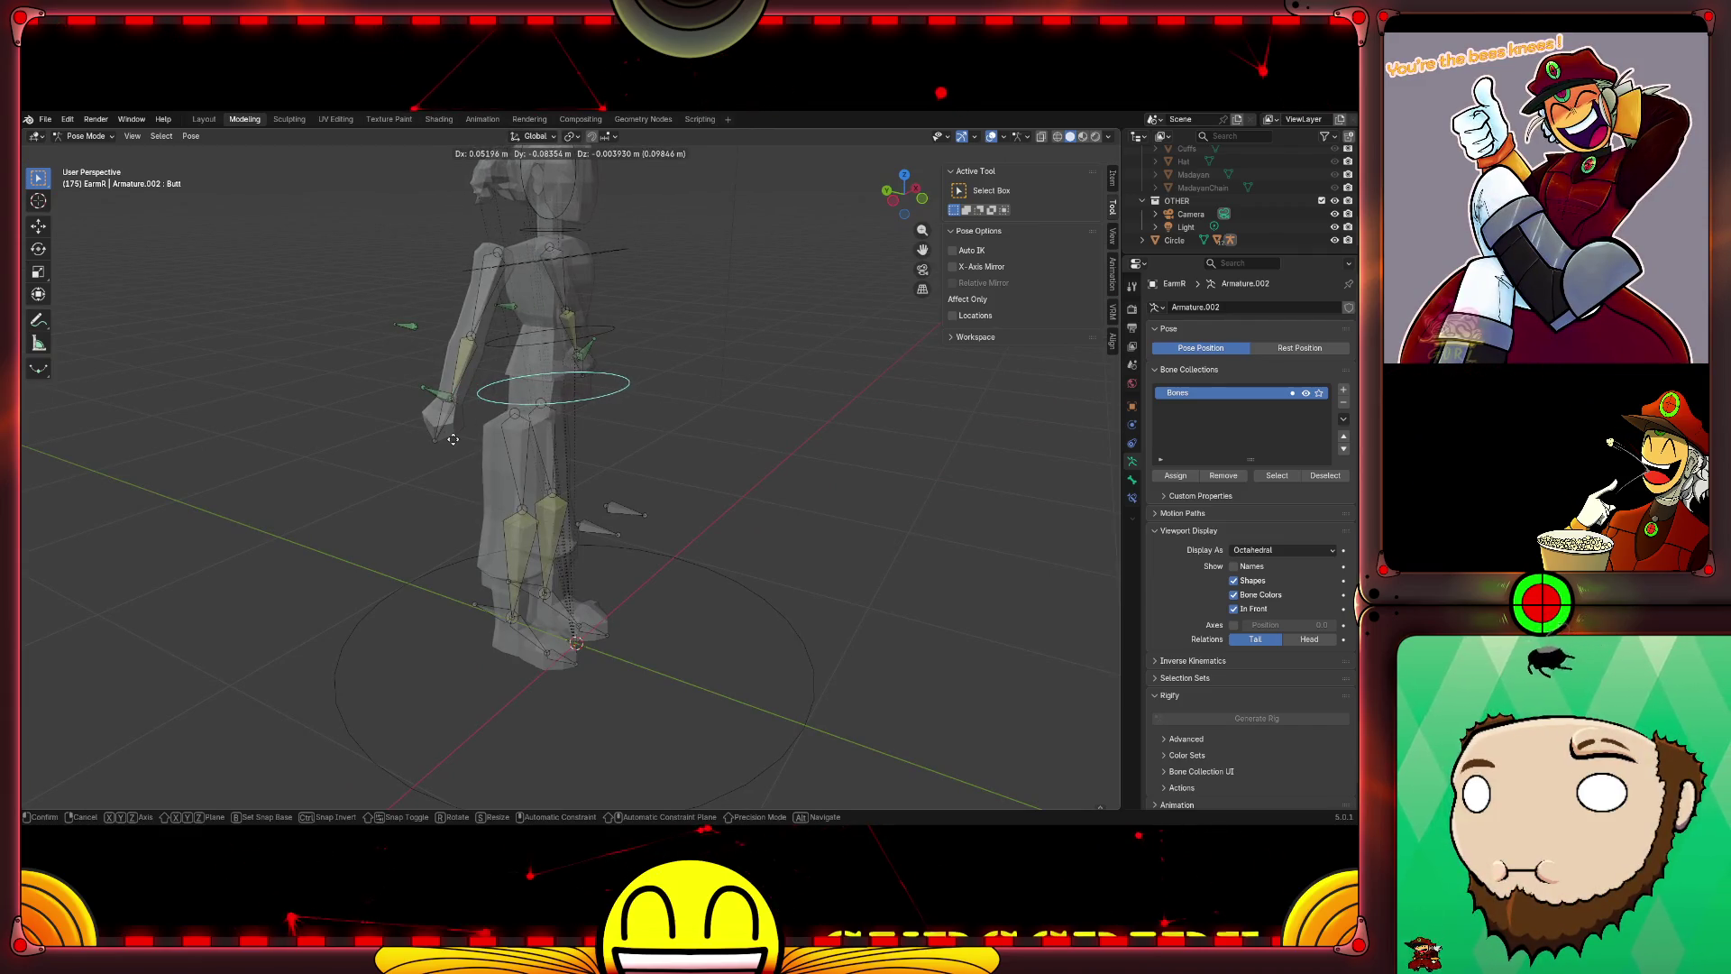
click(491, 436)
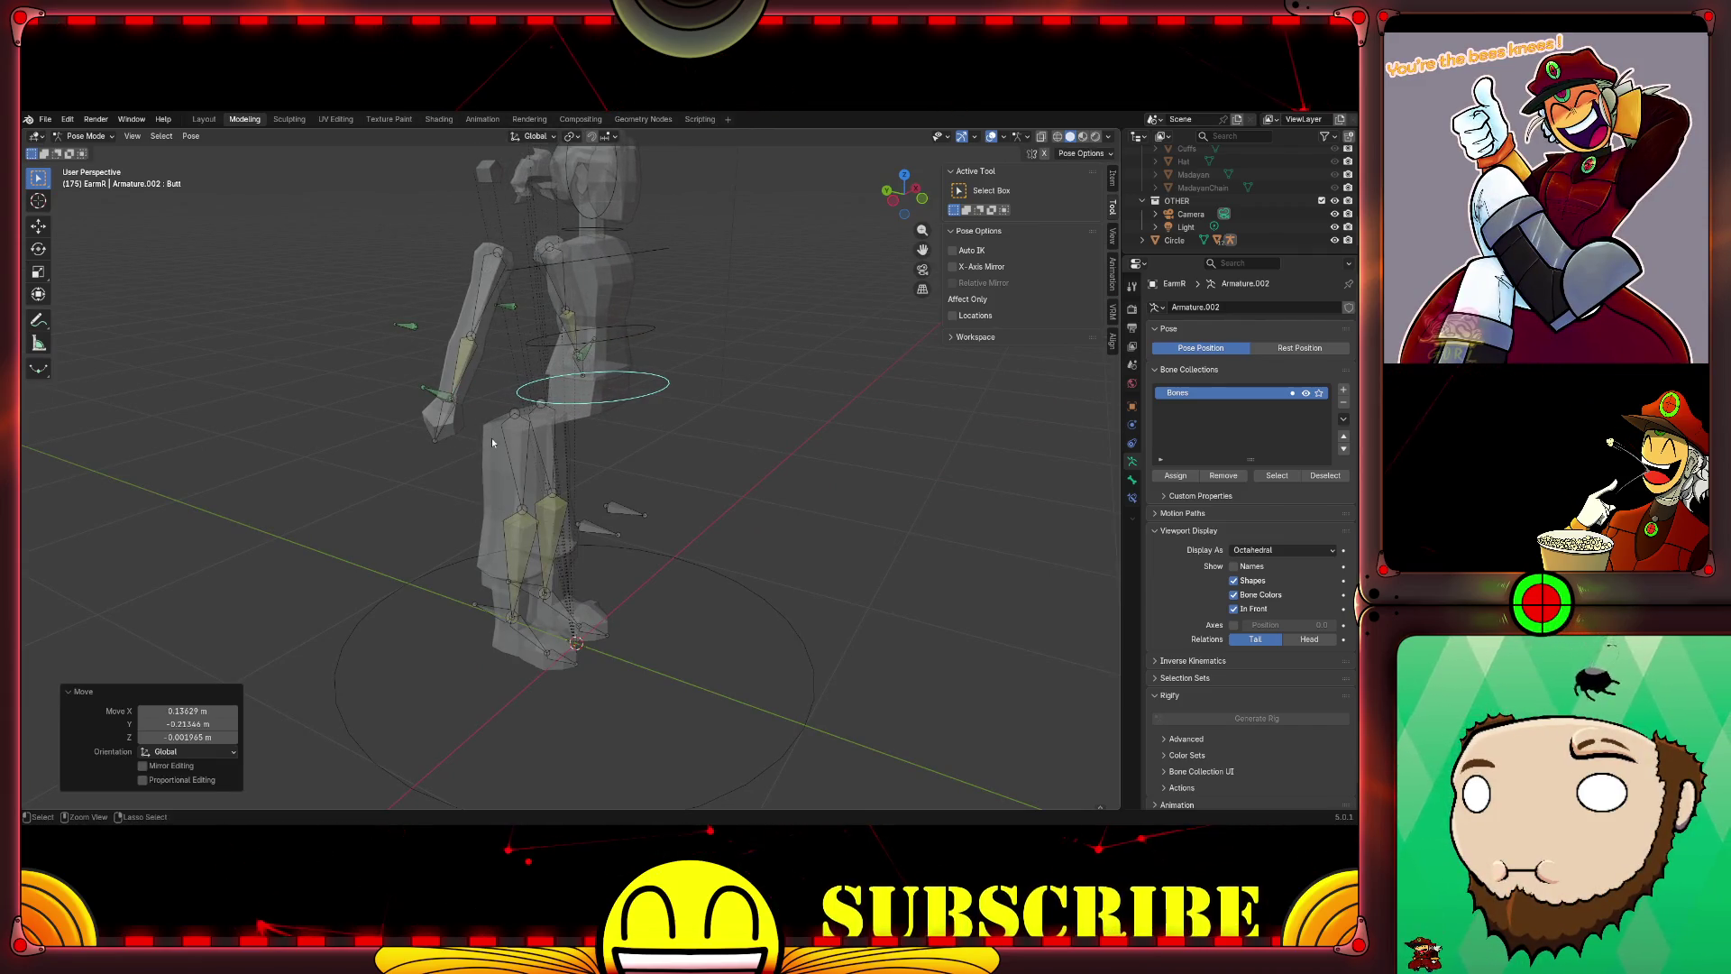
key(ctrl+z)
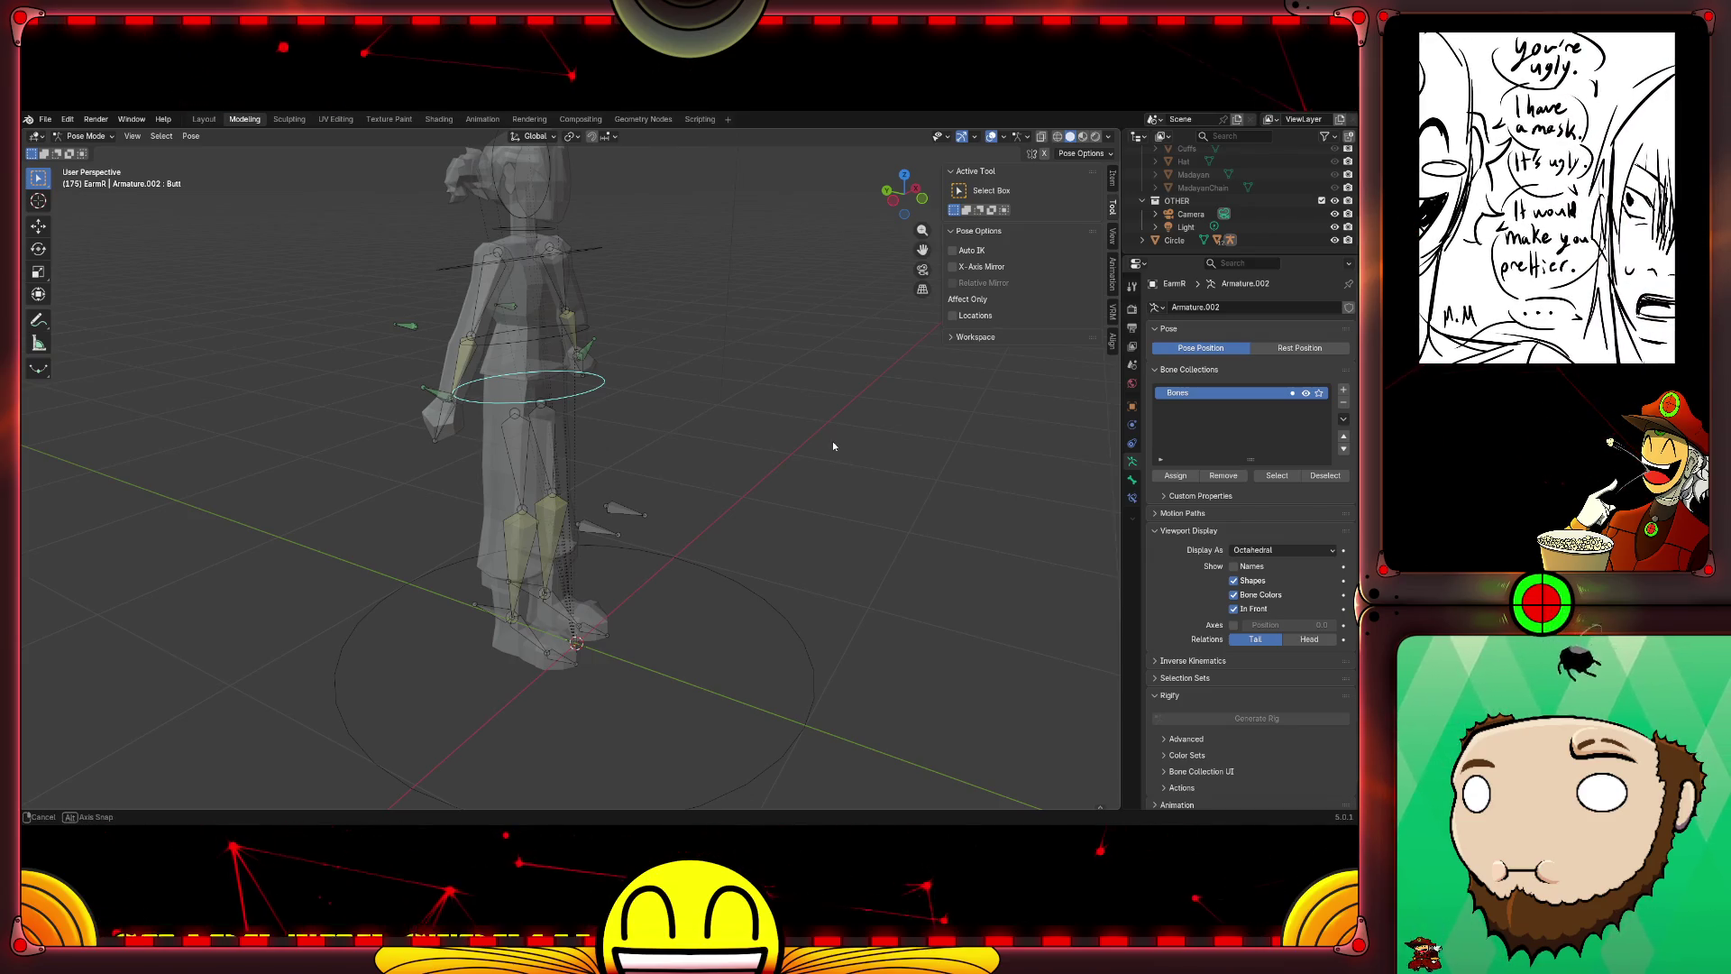
Step: Clear the bone selection and switch the armature into edit mode
mouse_move(832, 441)
middle_down()
mouse_move(676, 437)
mouse_move(733, 486)
mouse_move(763, 481)
middle_up()
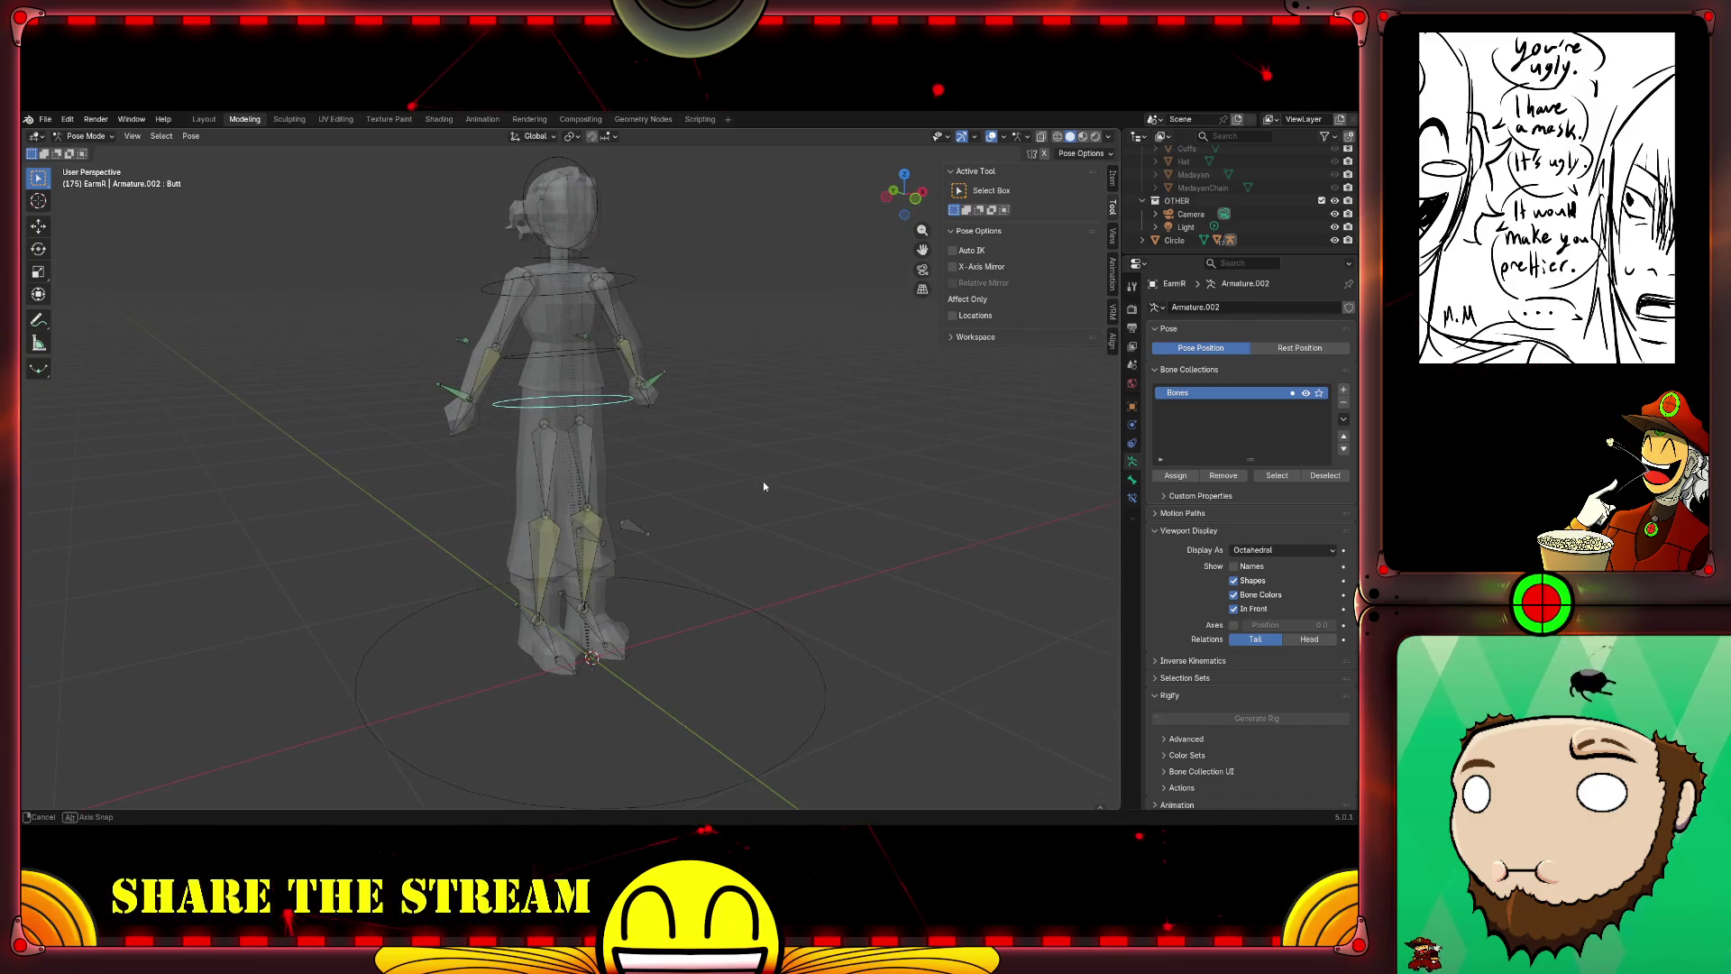
click(764, 616)
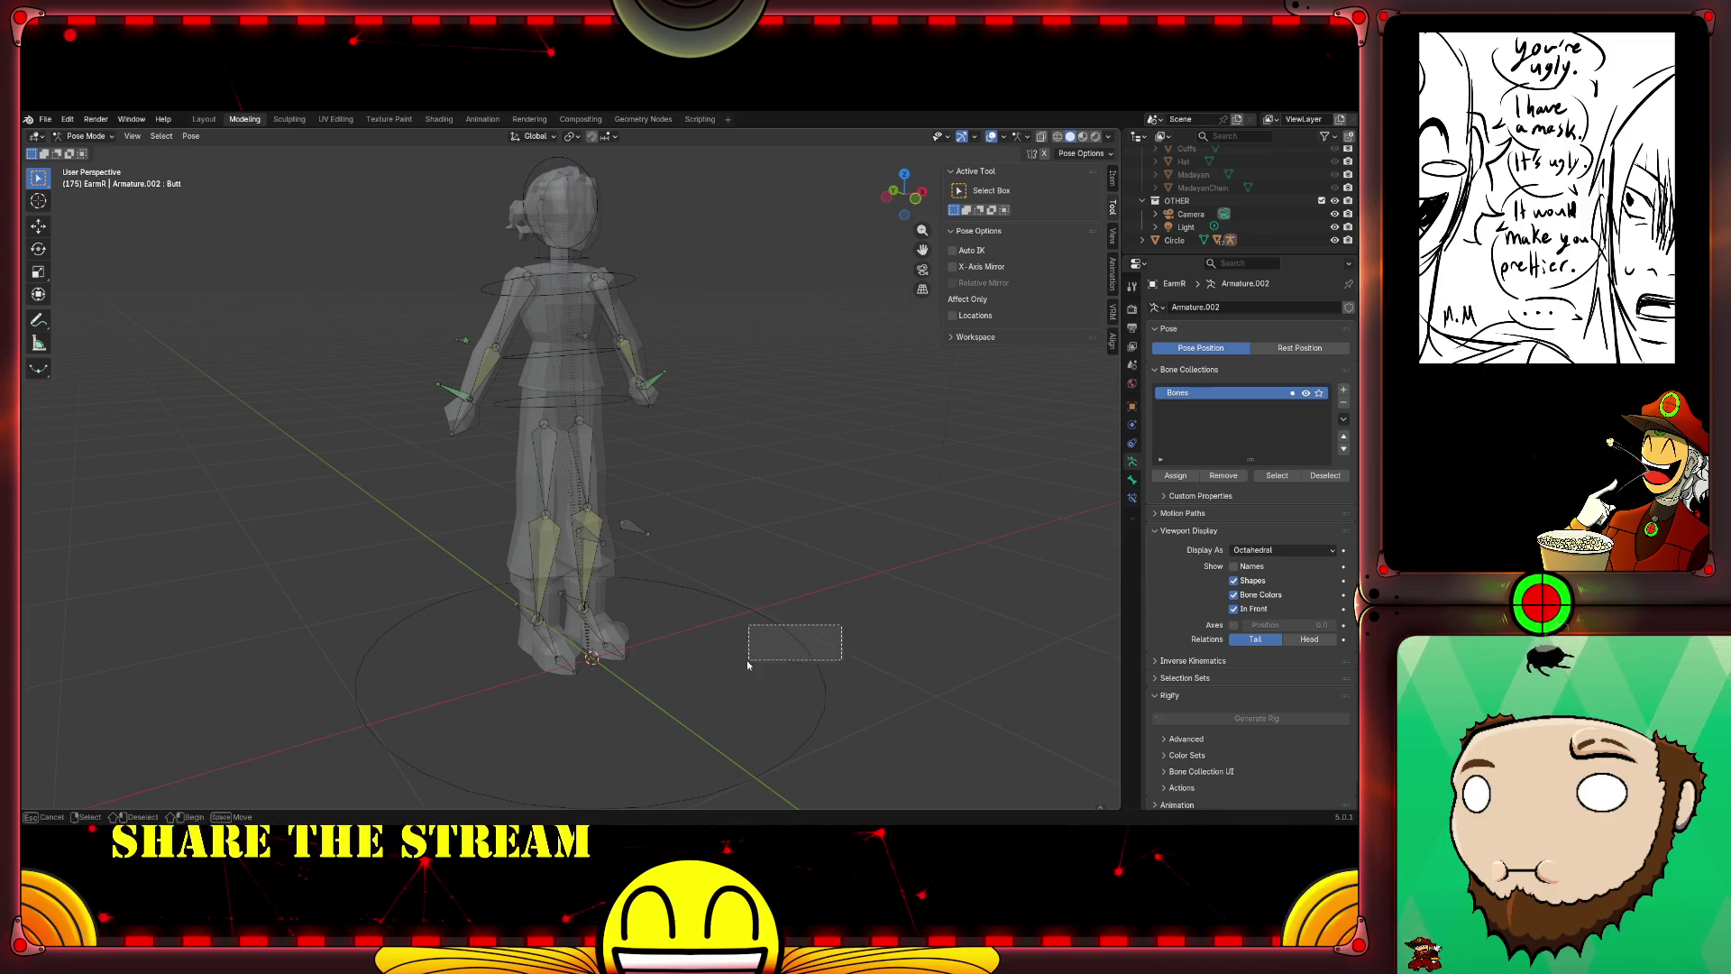
key(Tab)
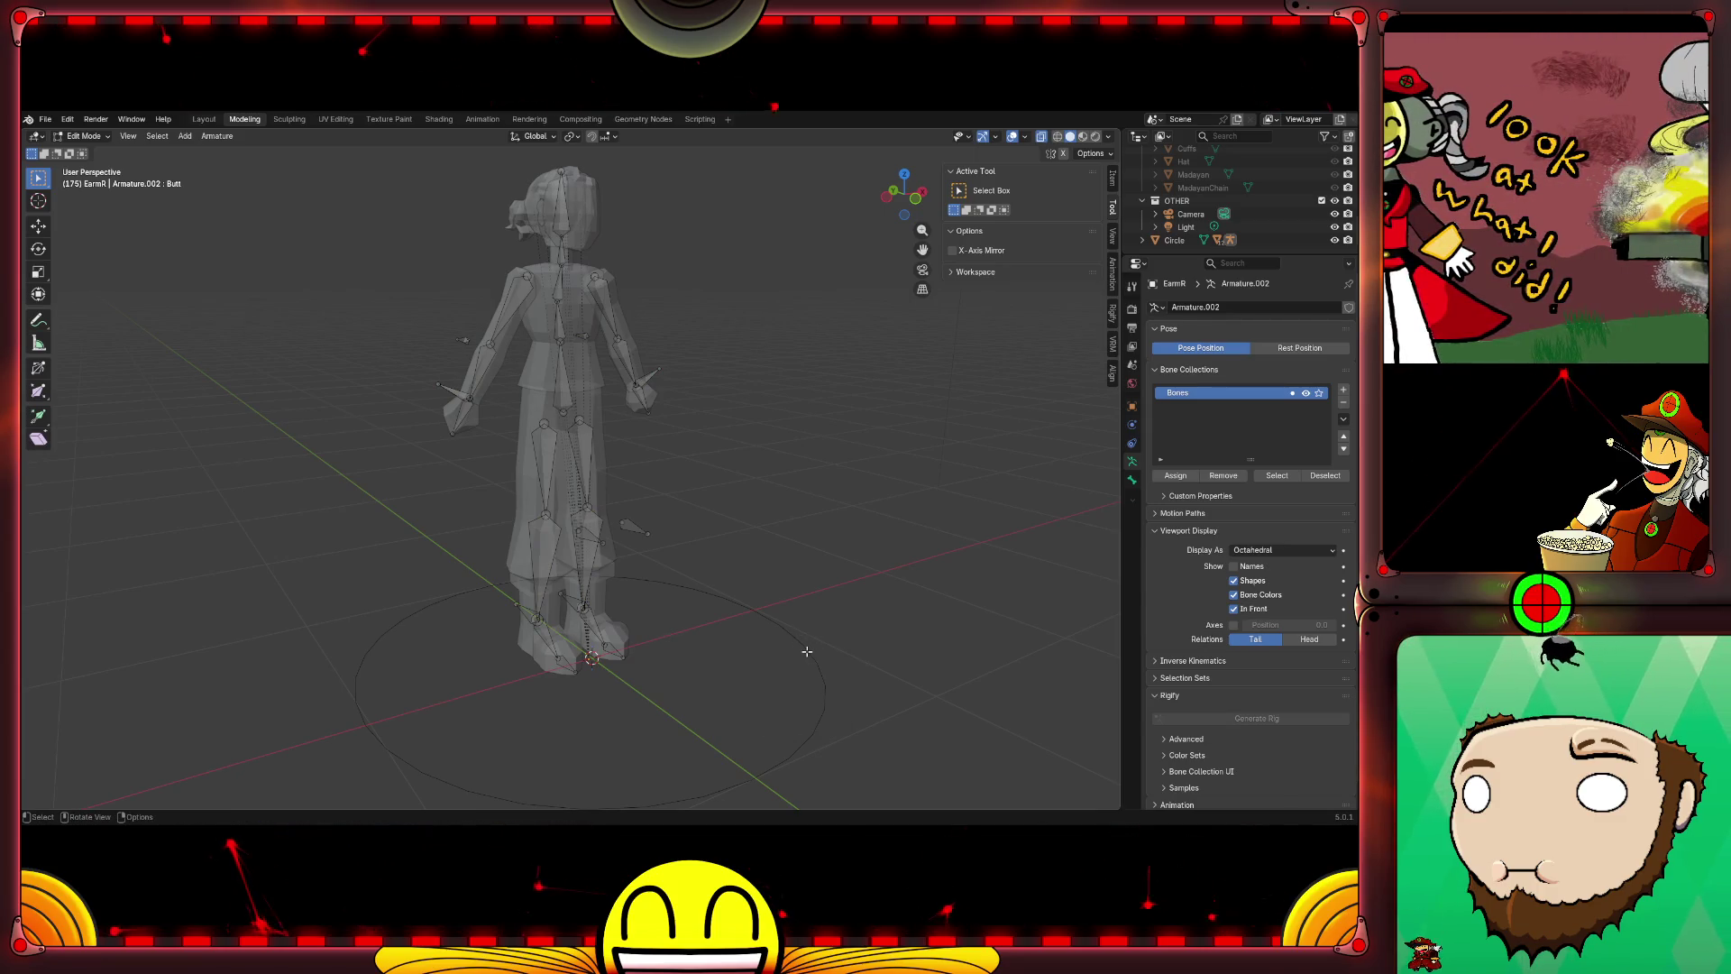
key(ctrl+Tab)
Step: Return to Object Mode, select the ground Circle briefly, then leave everything deselected
click(698, 650)
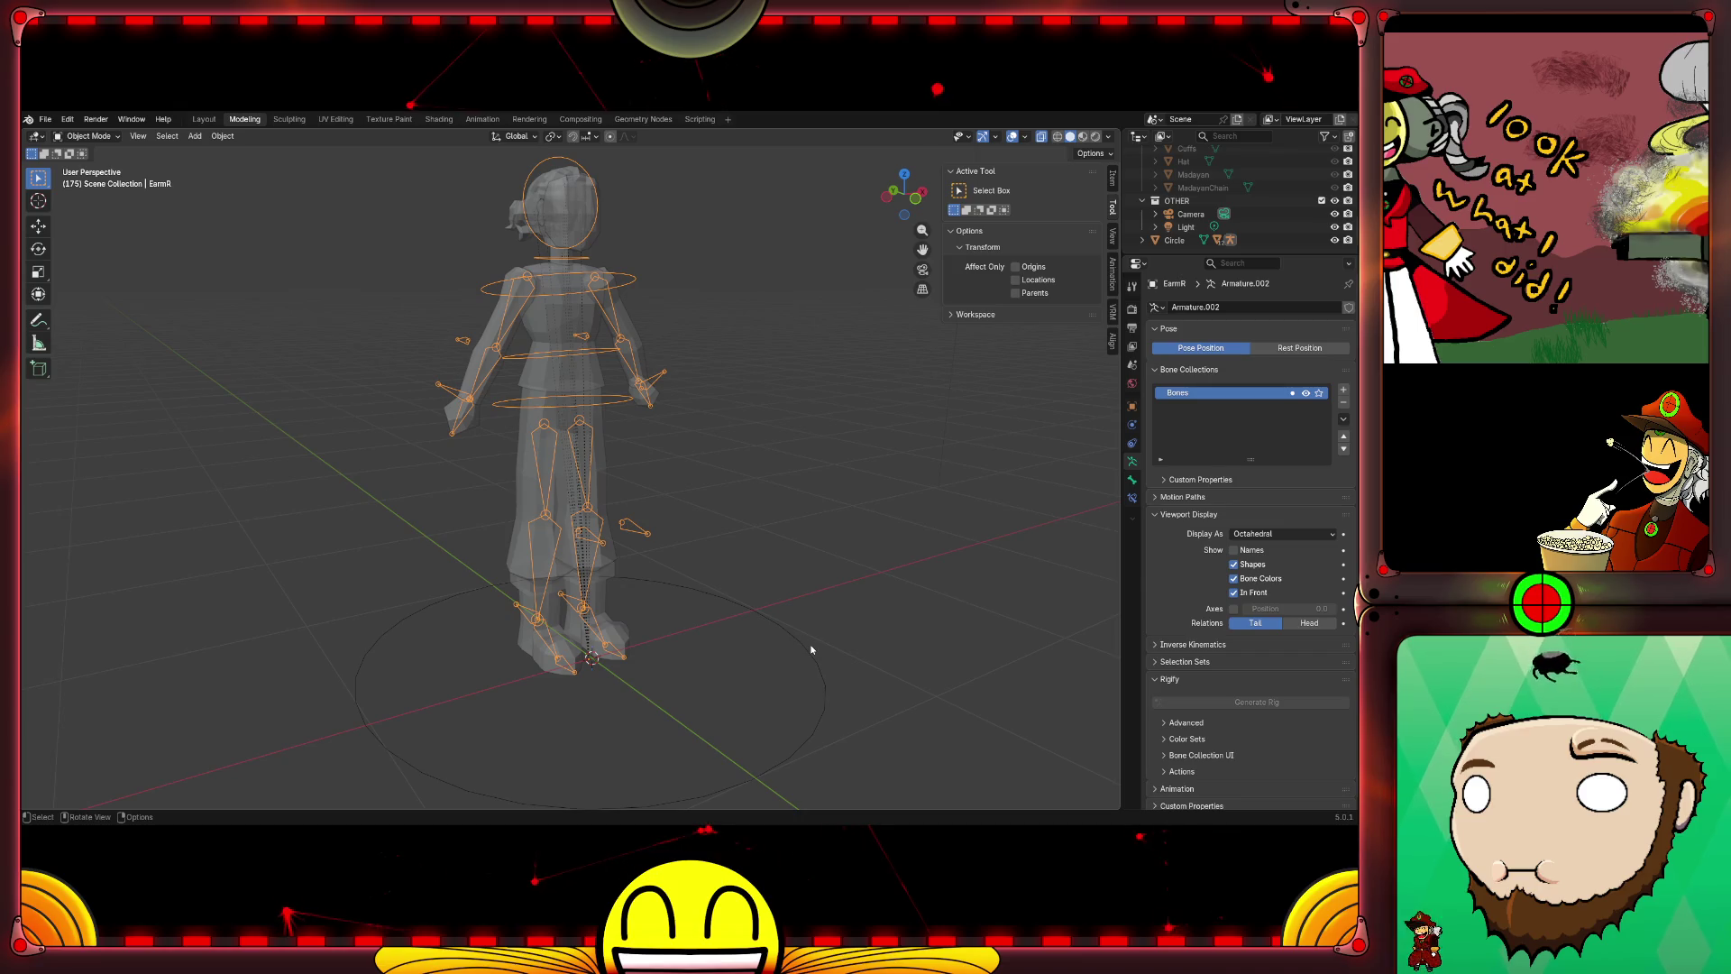
click(811, 648)
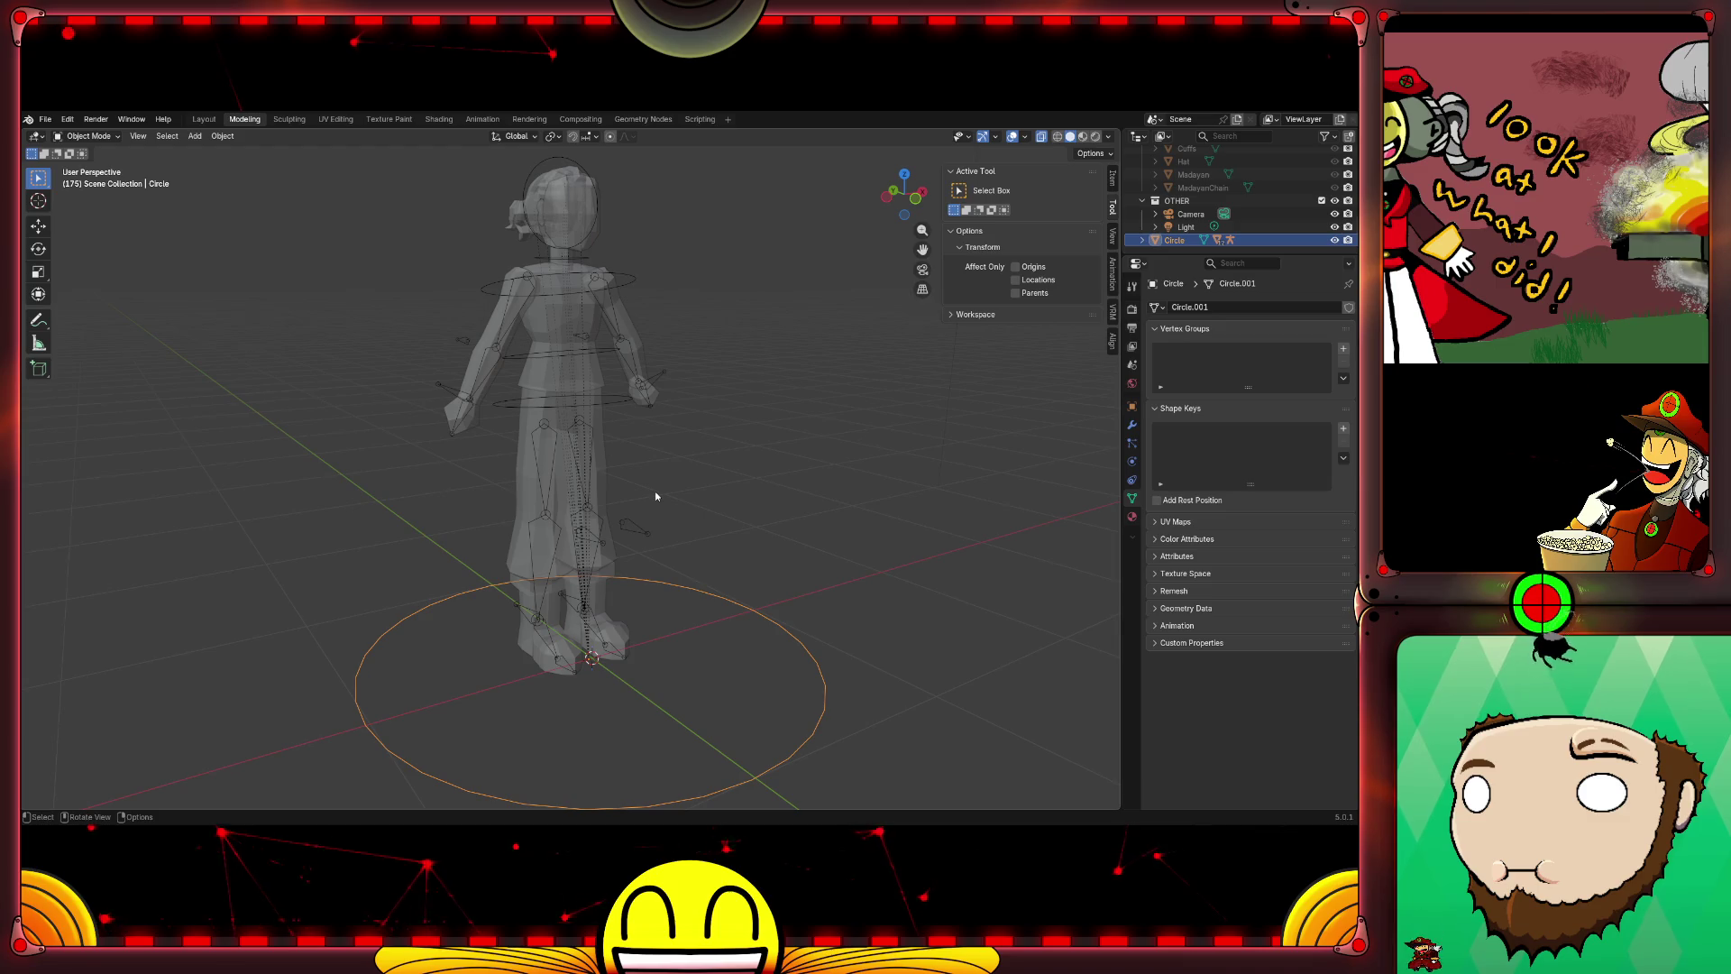
middle_drag(576, 608, 784, 591)
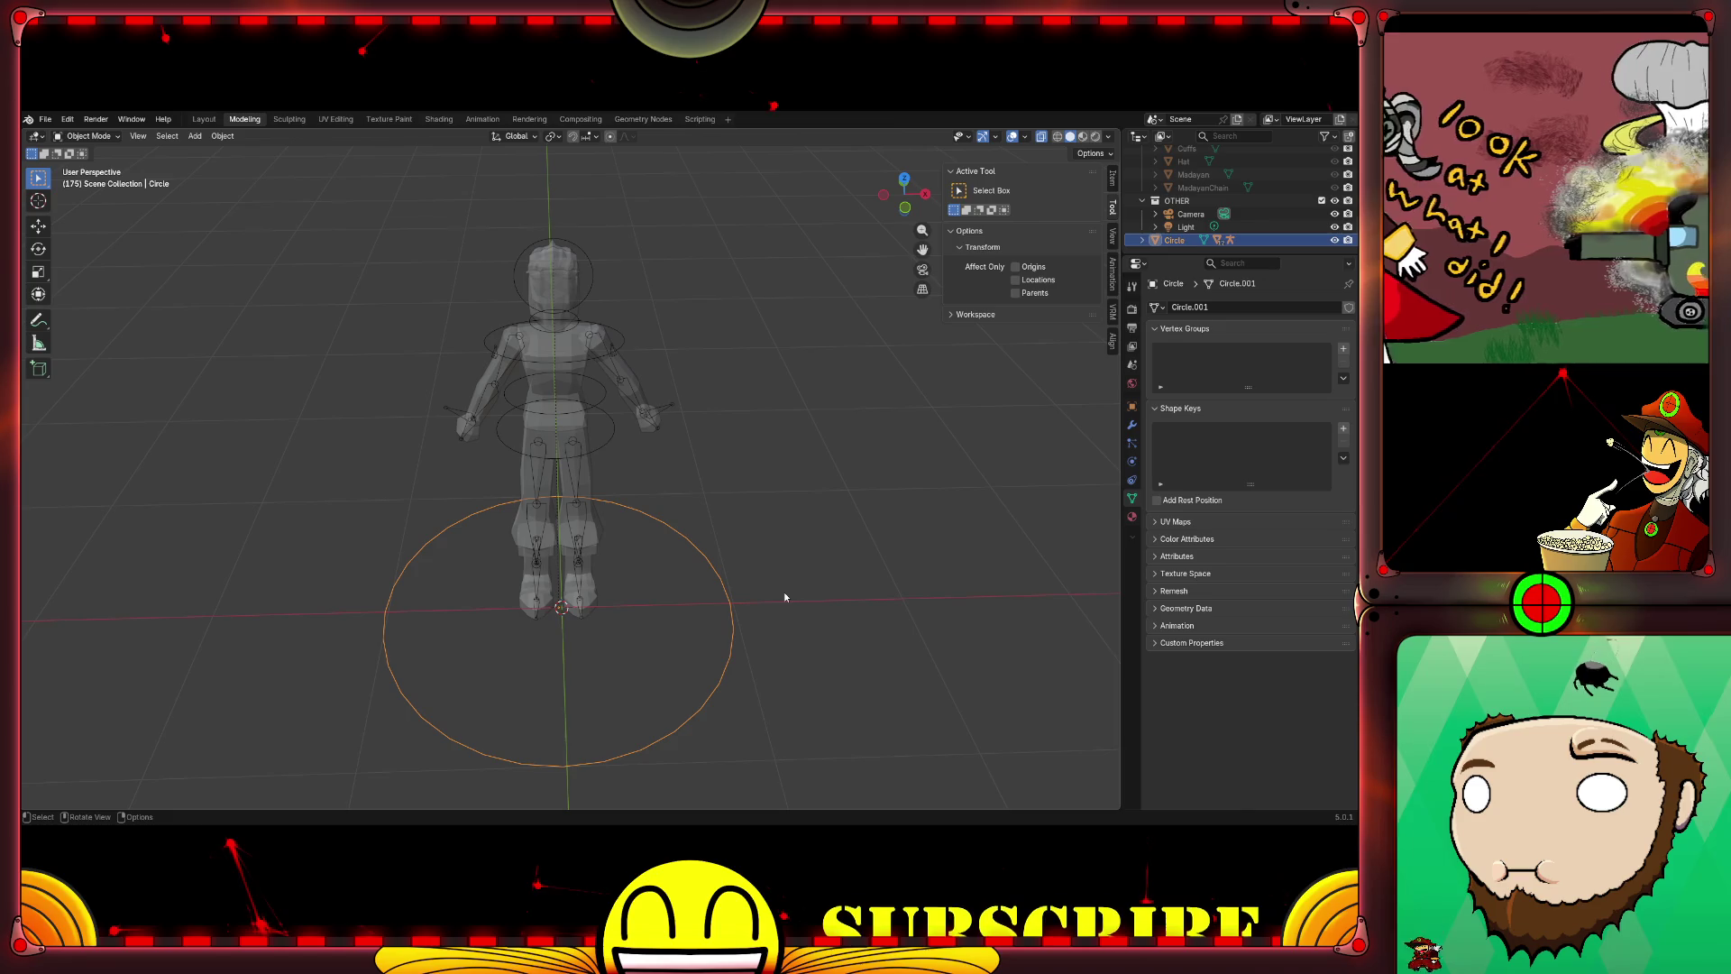
shift+middle_drag(813, 641, 780, 562)
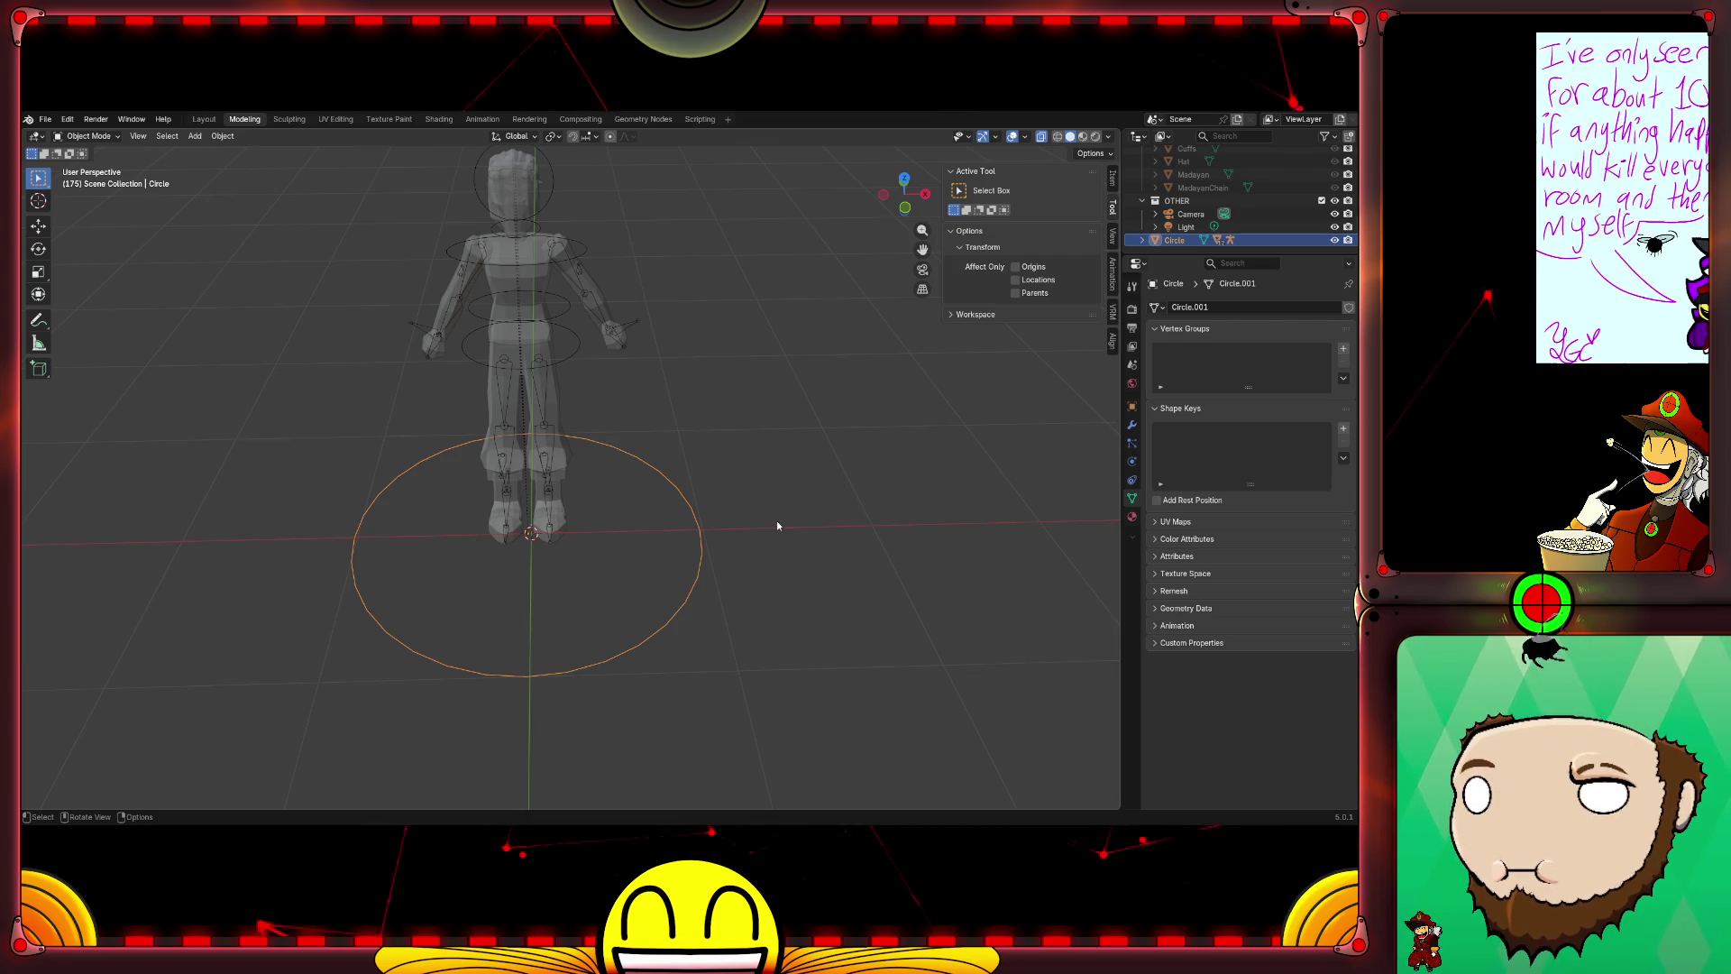
click(777, 521)
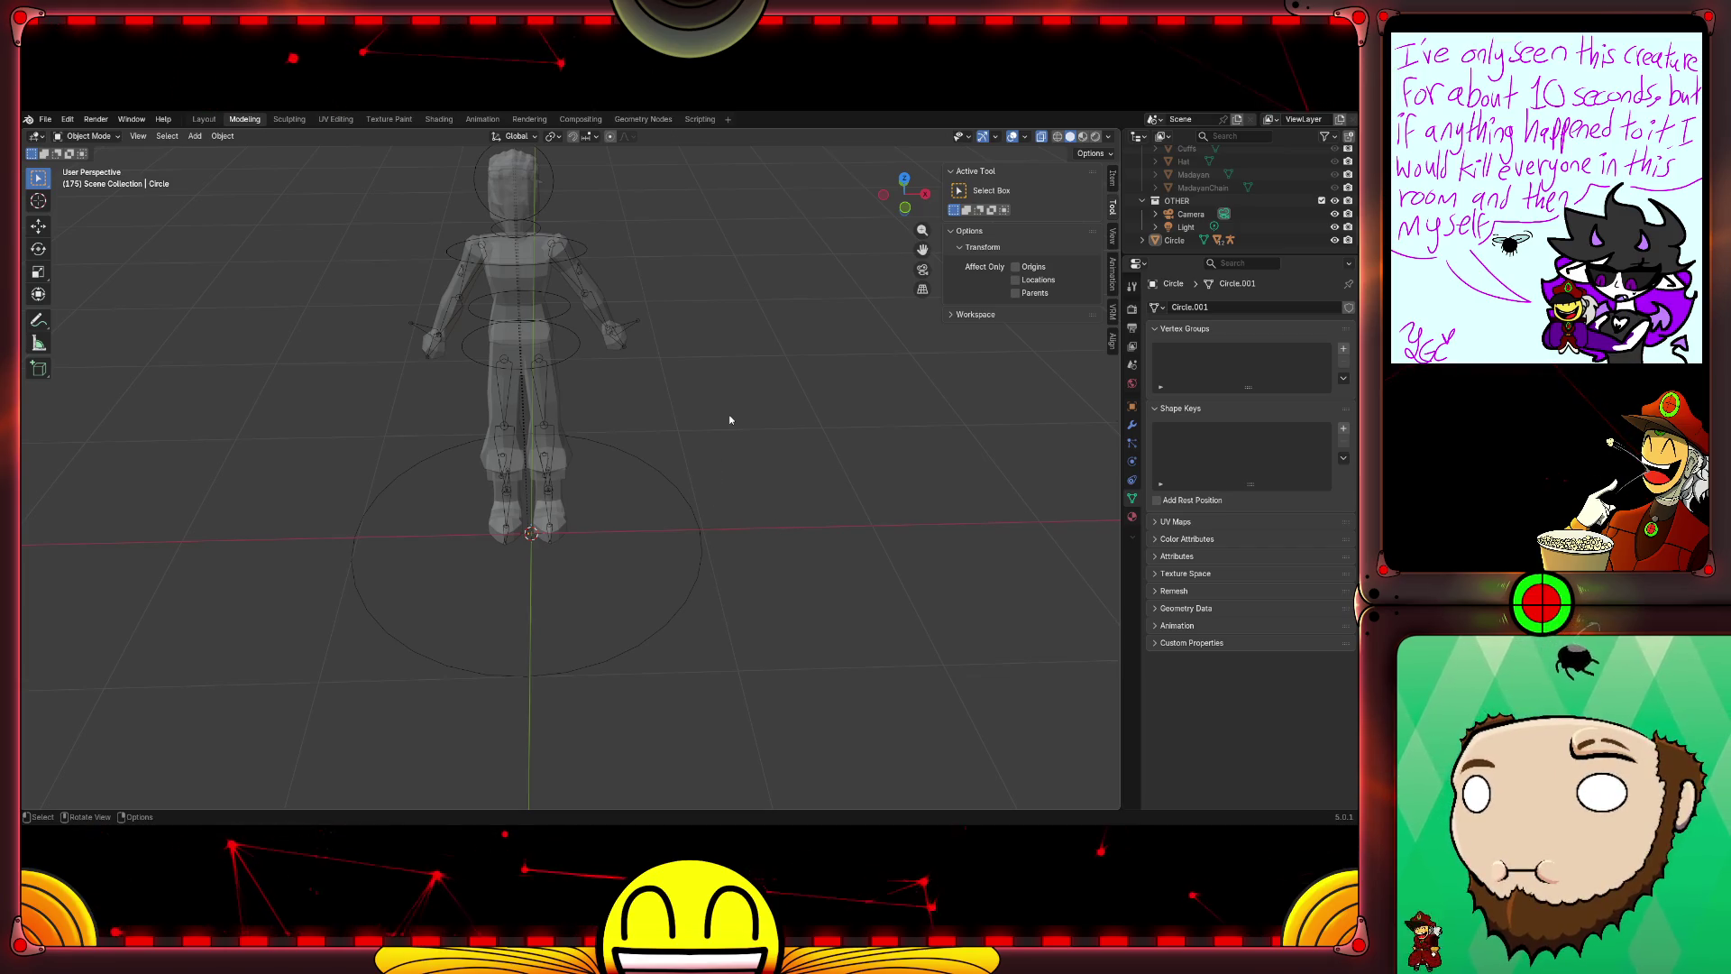
middle_drag(730, 414, 707, 379)
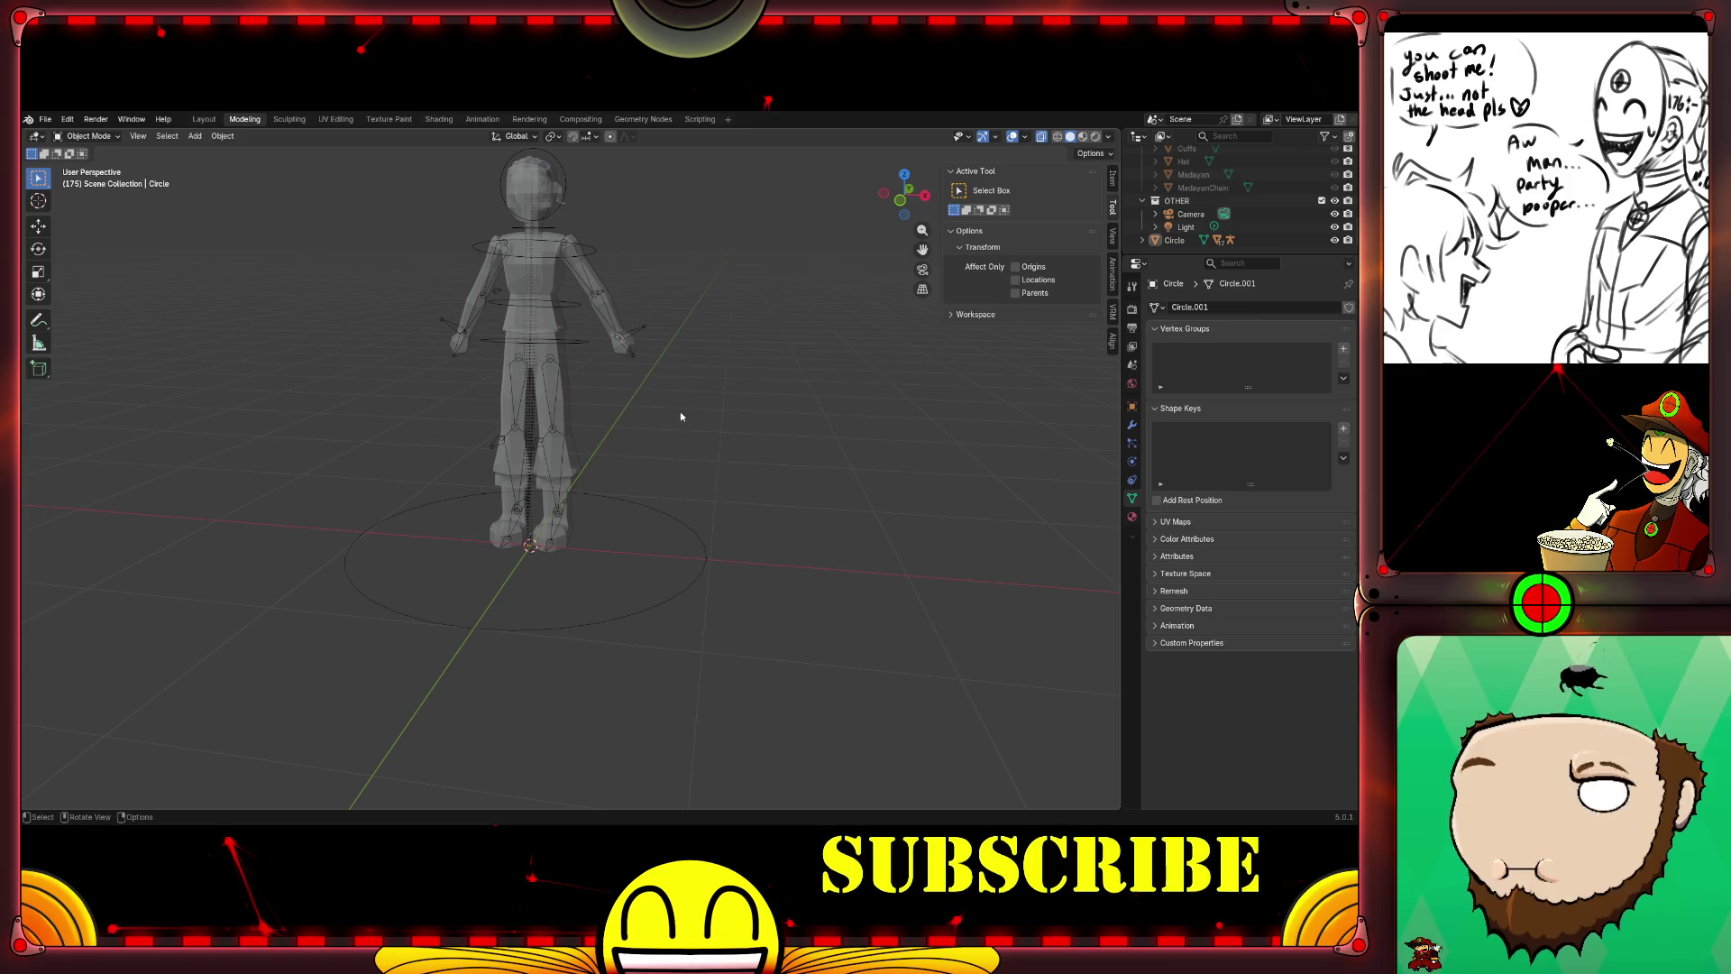
scroll(708, 397, up, 1)
middle_drag(710, 397, 799, 460)
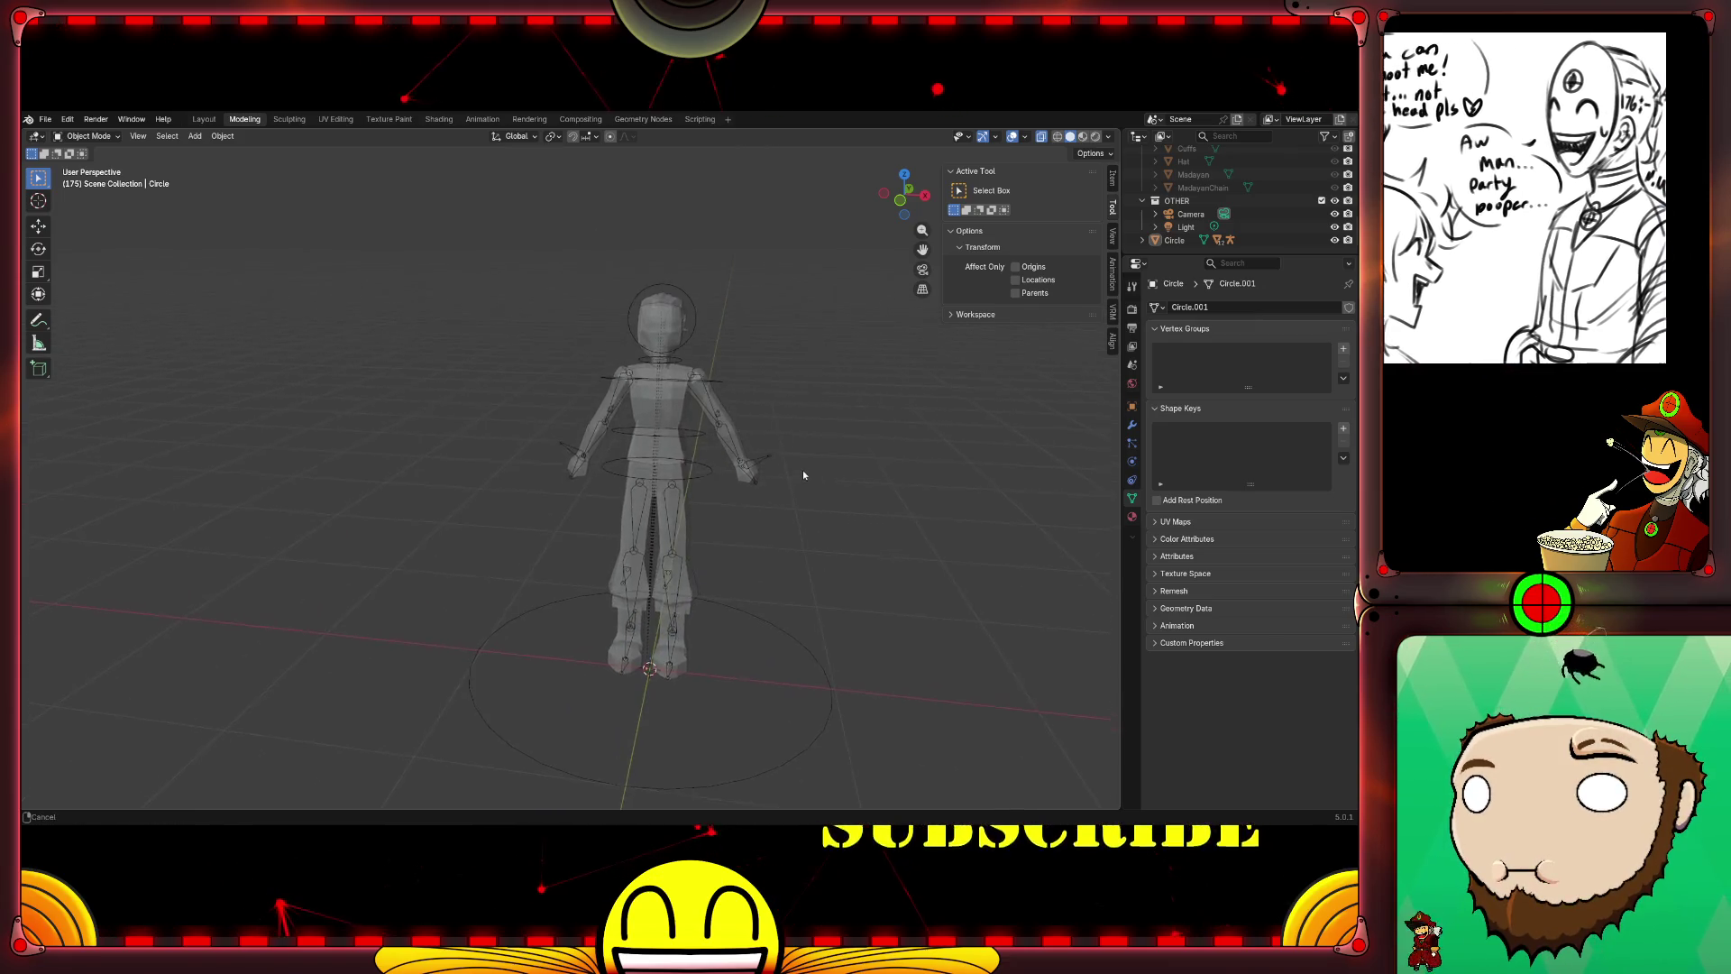